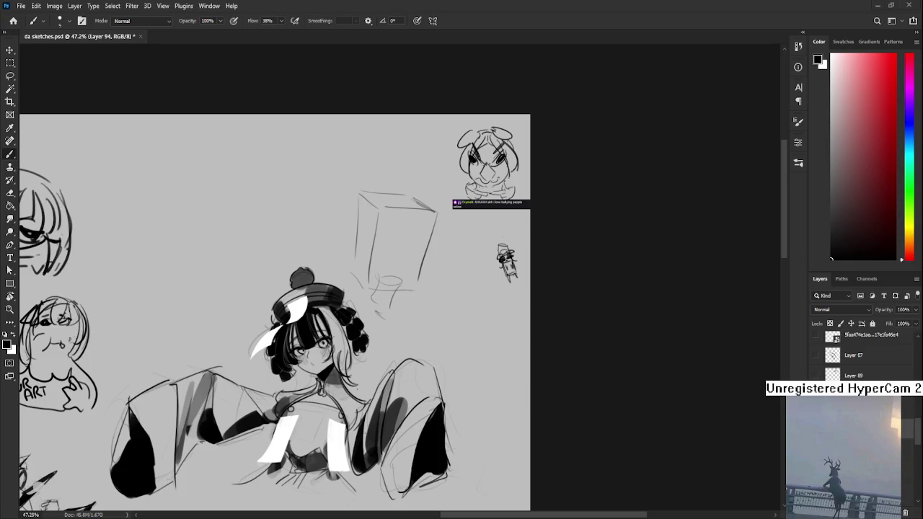
Scale the box sketch down to about 73% and move it up and right
scroll(390, 259, down, 2)
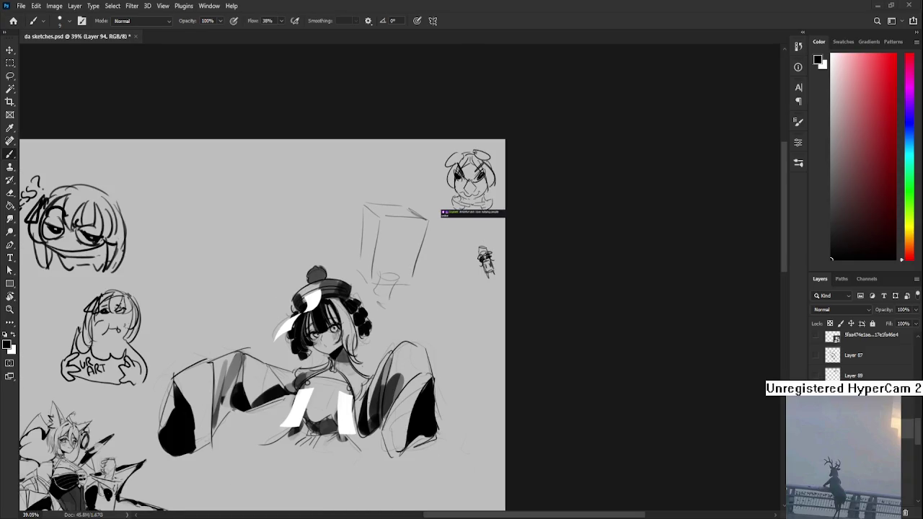
key(ctrl+t)
drag(432, 201, 408, 231)
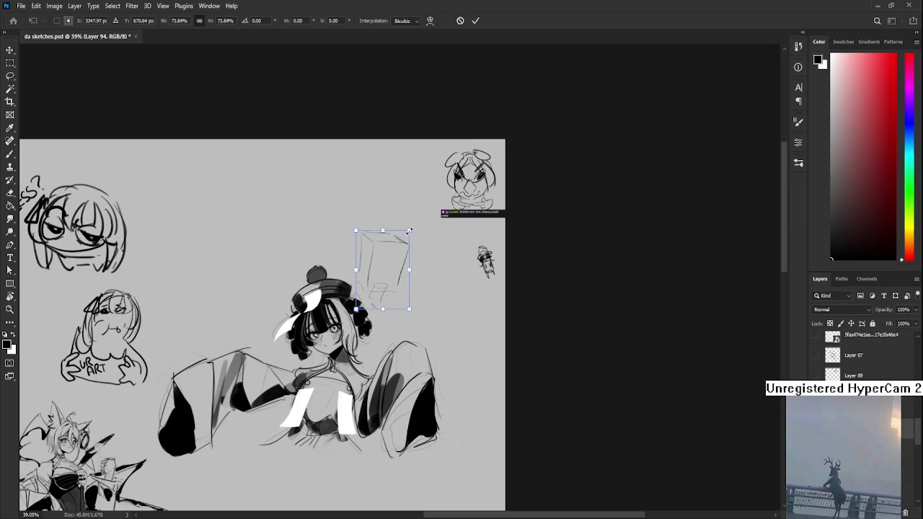
drag(382, 270, 398, 227)
key(Return)
Sketch a rough arm reaching right toward the box, closing the box shape at the hand
key(b)
drag(351, 277, 424, 288)
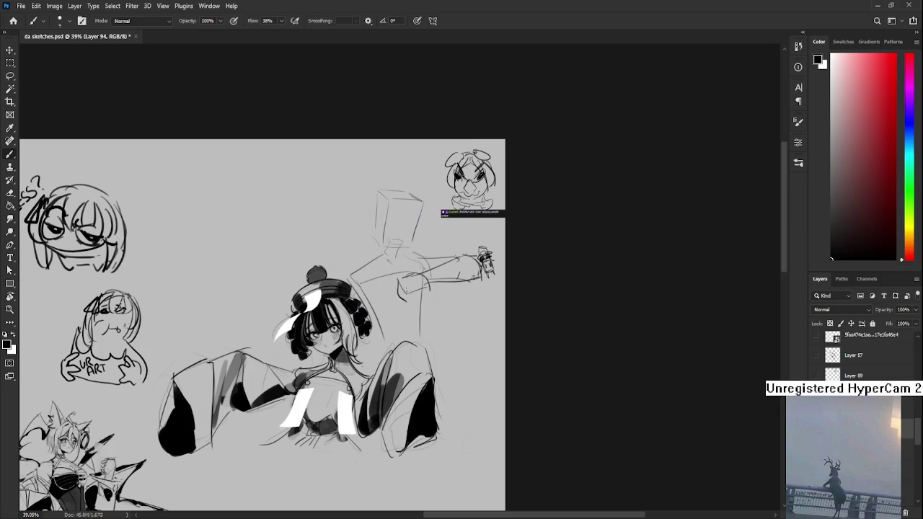
mouse_move(410, 307)
mouse_down()
mouse_move(444, 280)
mouse_move(449, 294)
mouse_up()
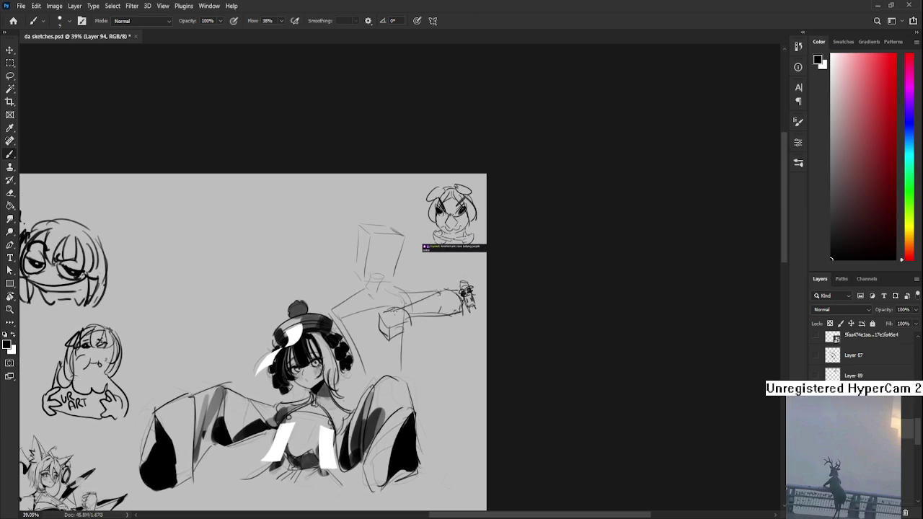
drag(384, 264, 386, 271)
Fade the box sketch lines near the hand with an eraser enlarged to 400
key(e)
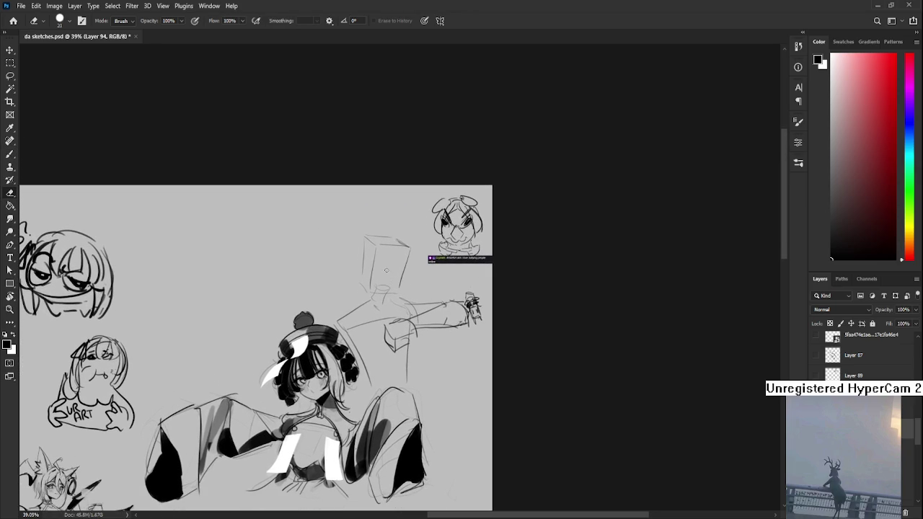
drag(411, 247, 382, 285)
key(bracketright)
key(bracketright)
key(bracketright)
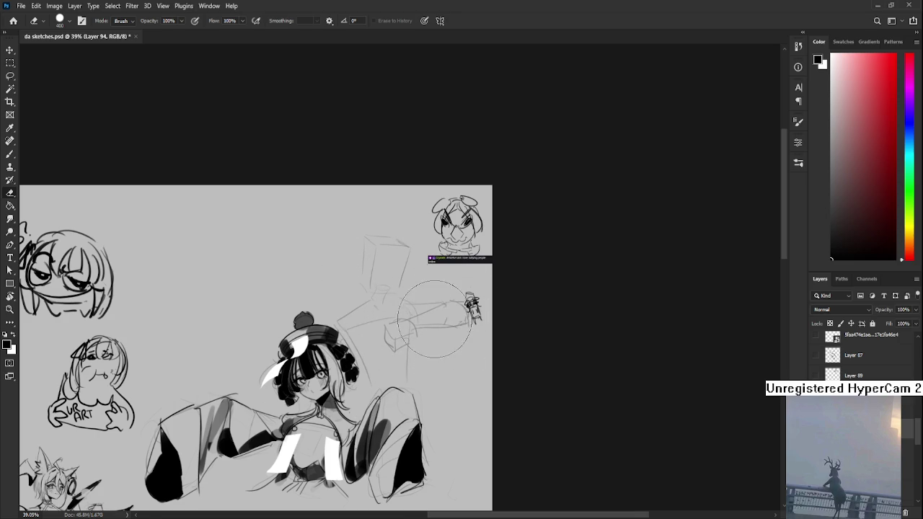
scroll(376, 277, up, 5)
Shrink the eraser to 60, then draft the upper eyelid curve with the Brush
scroll(376, 276, up, 1)
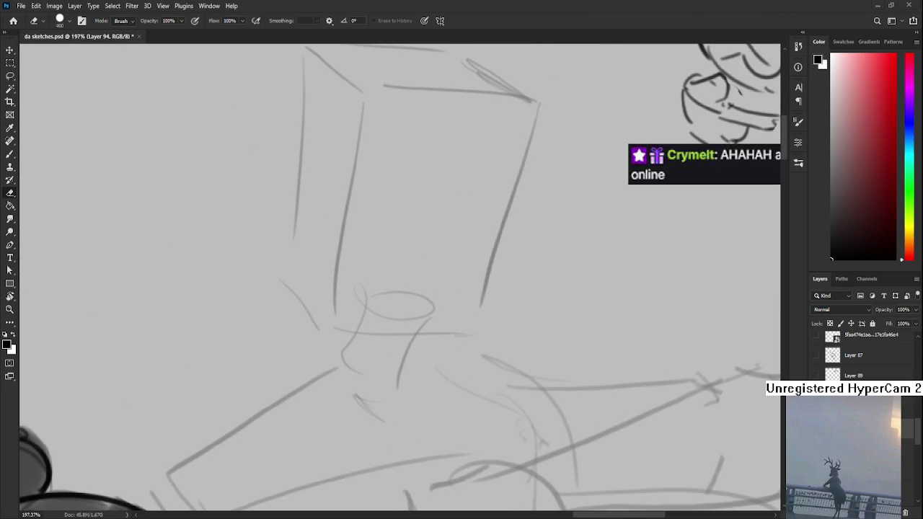
key(bracketleft)
key(bracketleft)
key(bracketleft)
key(bracketleft)
key(bracketleft)
key(bracketleft)
key(bracketleft)
key(bracketleft)
key(b)
drag(351, 214, 399, 204)
key(ctrl+z)
drag(343, 212, 407, 199)
key(ctrl+z)
drag(343, 212, 422, 209)
key(ctrl+z)
Try lower eyelid, eye outline and pupil strokes, restoring the darker pupil and lid
mouse_move(345, 213)
mouse_down()
mouse_move(408, 238)
mouse_move(365, 231)
mouse_move(404, 236)
mouse_up()
key(ctrl+z)
drag(402, 203, 368, 242)
key(ctrl+z)
mouse_move(369, 205)
mouse_down()
mouse_move(395, 230)
mouse_move(378, 230)
mouse_move(411, 201)
mouse_move(416, 209)
mouse_up()
key(ctrl+z)
key(ctrl+z)
key(ctrl+z)
key(ctrl+z)
key(ctrl+z)
key(ctrl+z)
key(ctrl+z)
key(ctrl+z)
key(ctrl+z)
key(ctrl+z)
key(ctrl+z)
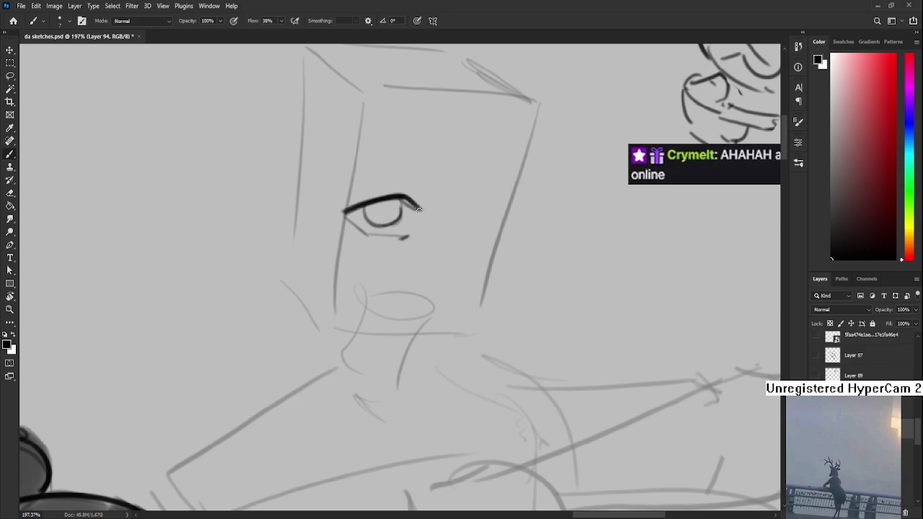
key(ctrl+z)
Thicken the upper and lower eyelid lines and try a short nose line below the eye
mouse_move(342, 209)
mouse_down()
mouse_move(400, 190)
mouse_move(423, 204)
mouse_up()
drag(350, 202, 407, 186)
scroll(379, 217, down, 1)
mouse_move(352, 204)
mouse_down()
mouse_move(385, 221)
mouse_move(401, 216)
mouse_move(358, 221)
mouse_up()
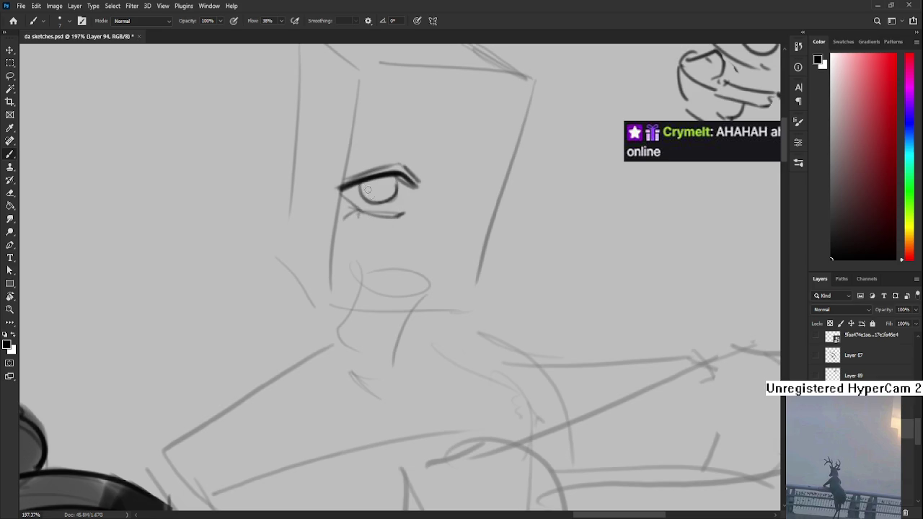
drag(341, 186, 355, 205)
mouse_move(425, 242)
mouse_down()
mouse_move(344, 257)
mouse_move(376, 259)
mouse_move(372, 271)
mouse_move(381, 254)
mouse_up()
key(ctrl+z)
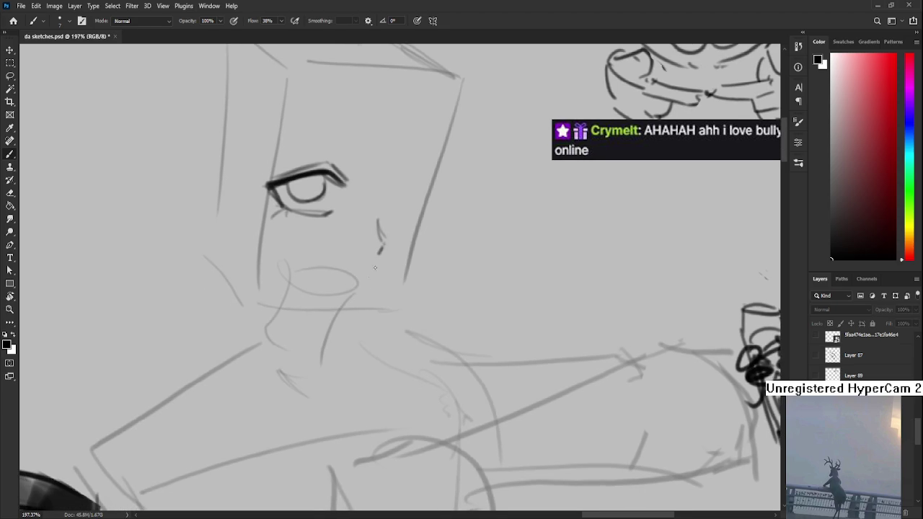
Select the nose stroke, then sketch a small diagonal mouth mark below it
key(l)
drag(389, 234, 356, 238)
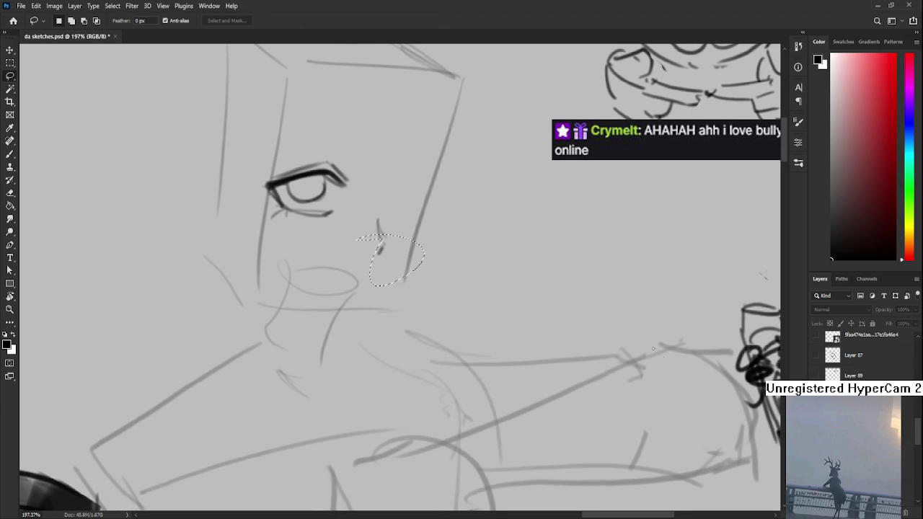
key(ctrl+d)
key(b)
mouse_move(355, 276)
mouse_down()
mouse_move(373, 269)
mouse_move(353, 277)
mouse_up()
key(ctrl+z)
key(ctrl+z)
key(ctrl+z)
key(ctrl+z)
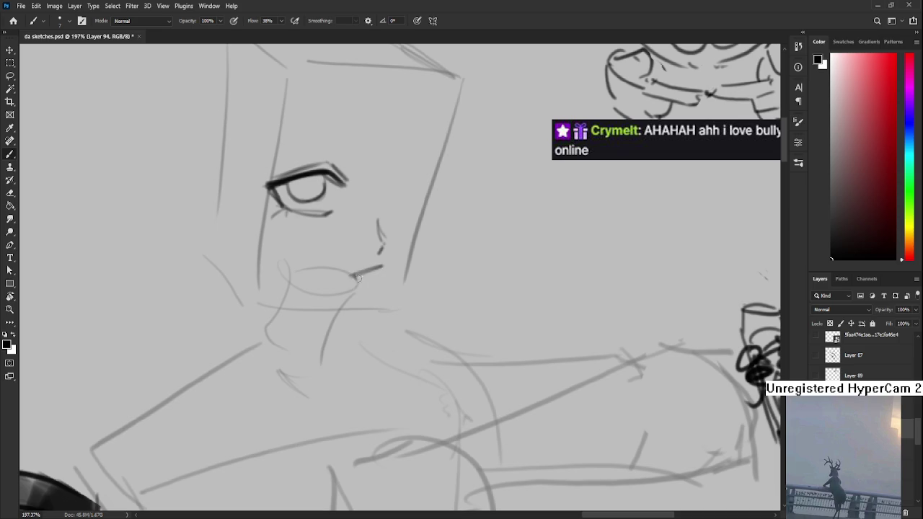
key(ctrl+z)
mouse_move(383, 265)
mouse_down()
mouse_move(351, 277)
mouse_move(375, 274)
mouse_up()
key(ctrl+z)
key(ctrl+z)
key(ctrl+z)
Adjust the mouth stroke, then lasso the upper eyelid and rotate it clockwise
mouse_move(383, 270)
mouse_down()
mouse_move(344, 336)
mouse_move(364, 303)
mouse_up()
key(l)
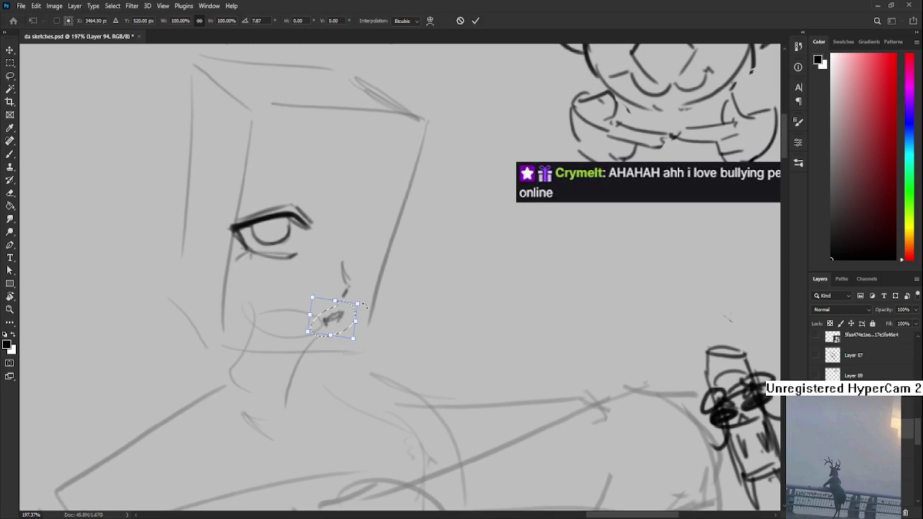
key(ctrl+d)
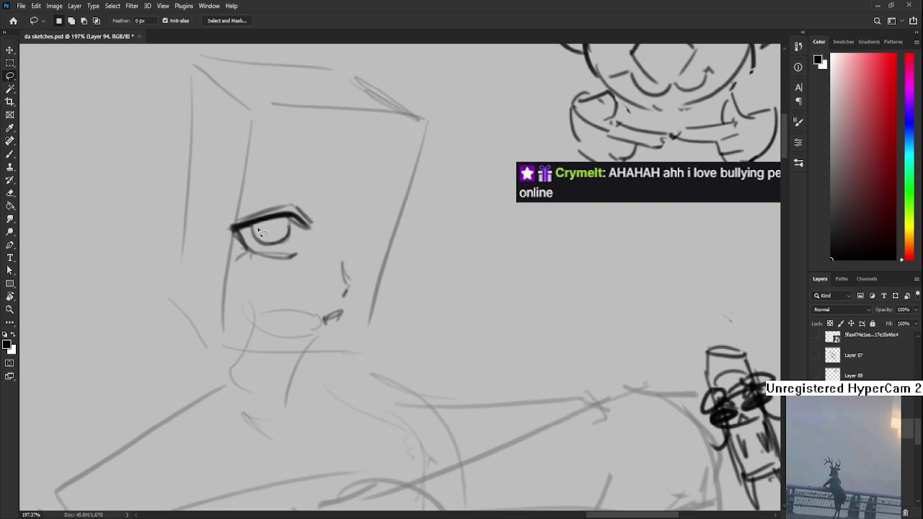
drag(218, 230, 303, 233)
key(ctrl+t)
drag(370, 218, 360, 227)
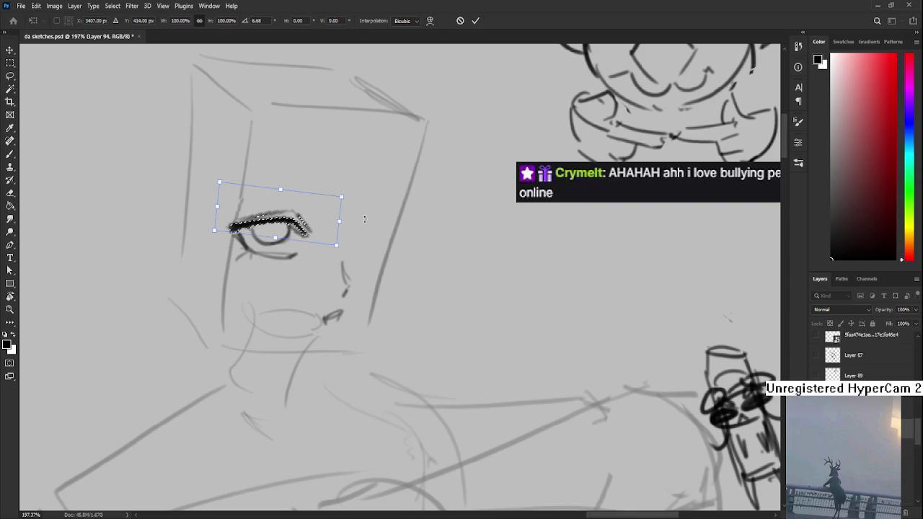
key(Return)
key(ctrl+d)
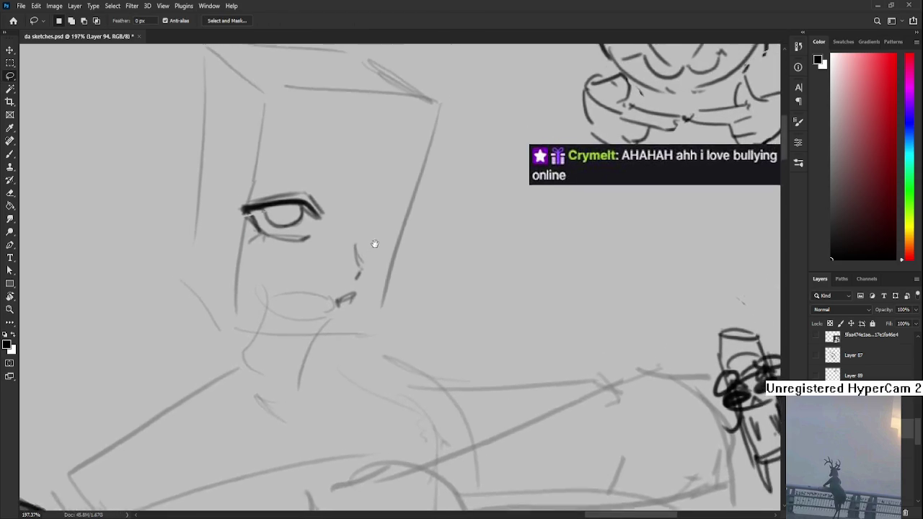
Sketch the second, half-lidded eye on the right side of the face
key(b)
mouse_move(352, 246)
mouse_down()
mouse_move(370, 240)
mouse_move(381, 250)
mouse_move(375, 285)
mouse_move(361, 276)
mouse_move(375, 273)
mouse_move(369, 242)
mouse_move(353, 266)
mouse_move(379, 248)
mouse_move(358, 270)
mouse_move(380, 264)
mouse_up()
key(ctrl+z)
key(ctrl+z)
key(ctrl+z)
key(ctrl+z)
key(ctrl+z)
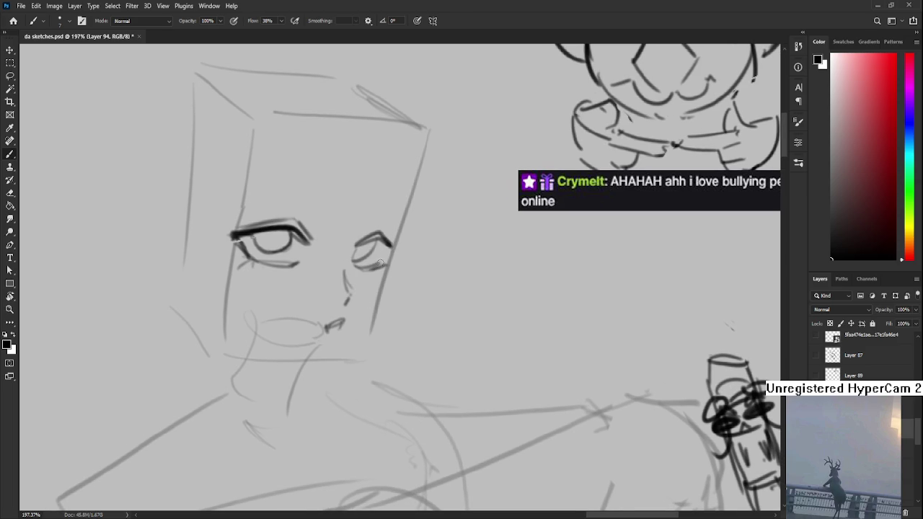
key(e)
key(b)
scroll(405, 203, down, 2)
Draw eyebrows above the left and right eyes, redoing attempts until they sit right
scroll(375, 208, left, 2)
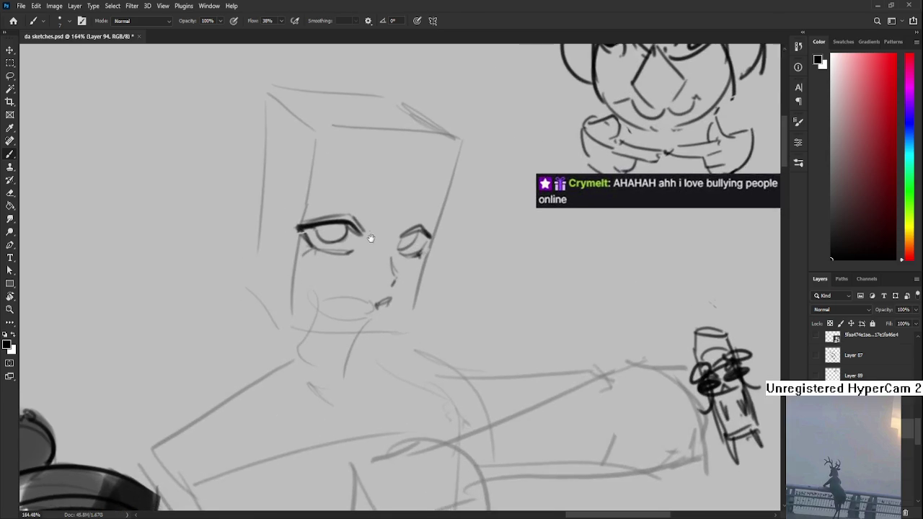
drag(329, 216, 394, 191)
key(ctrl+z)
key(ctrl+z)
drag(335, 210, 389, 189)
key(ctrl+z)
key(ctrl+z)
drag(318, 199, 387, 190)
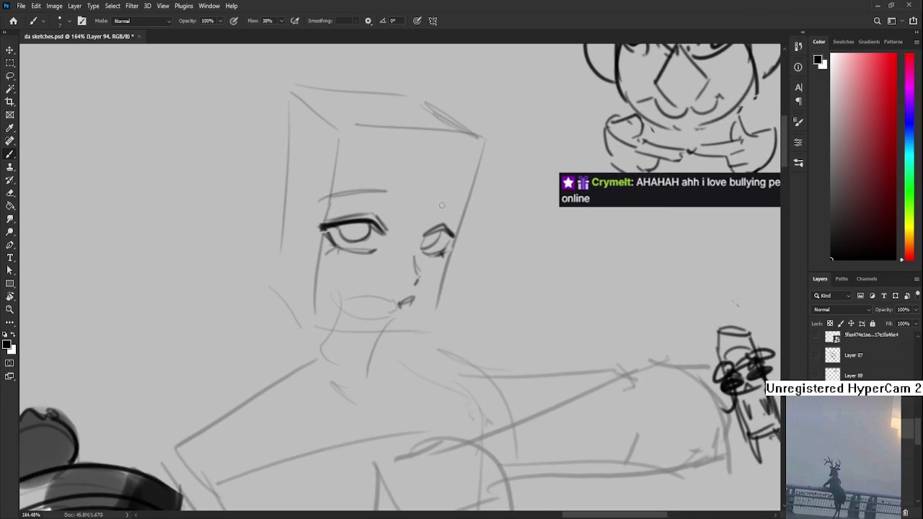
key(ctrl+z)
drag(461, 219, 442, 206)
key(ctrl+z)
mouse_move(331, 195)
mouse_down()
mouse_move(397, 199)
mouse_move(464, 226)
mouse_up()
key(ctrl+z)
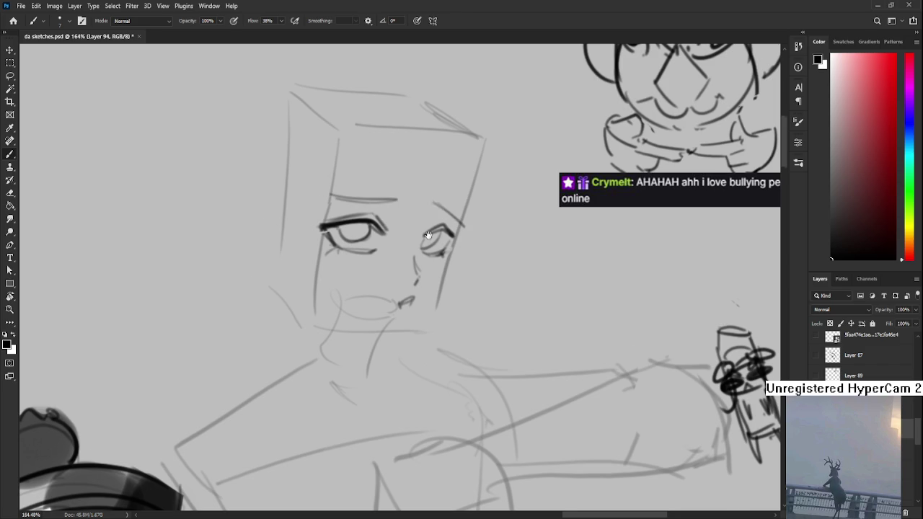
drag(361, 291, 340, 266)
Enlarge the eraser, then sketch a hair strand falling from the head top past the nose
key(e)
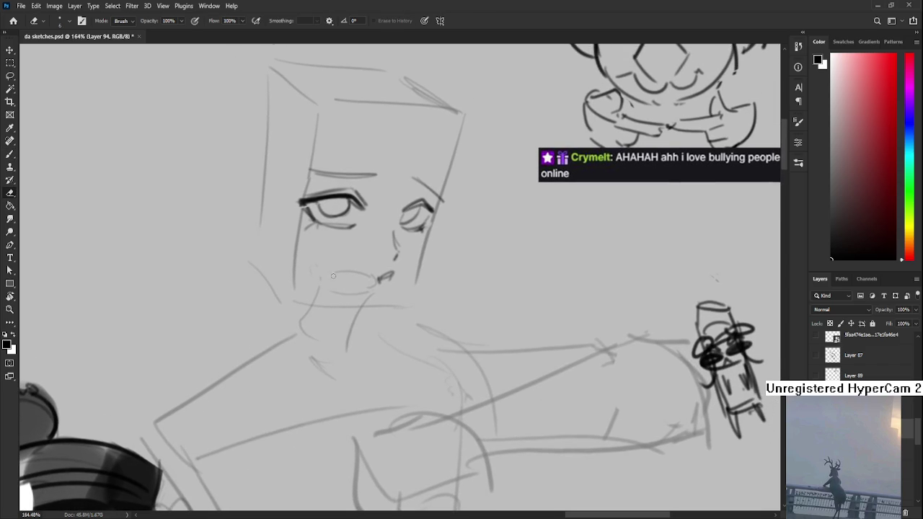
key(bracketright)
drag(365, 263, 318, 298)
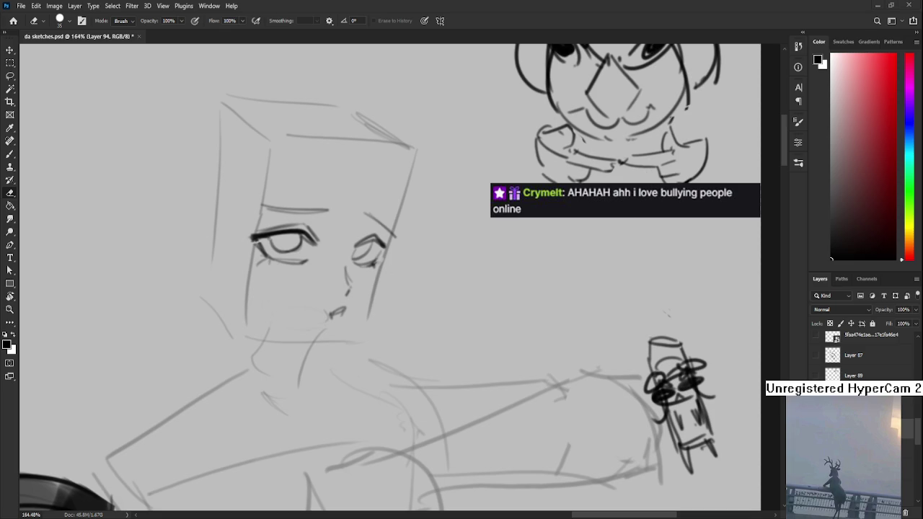
key(b)
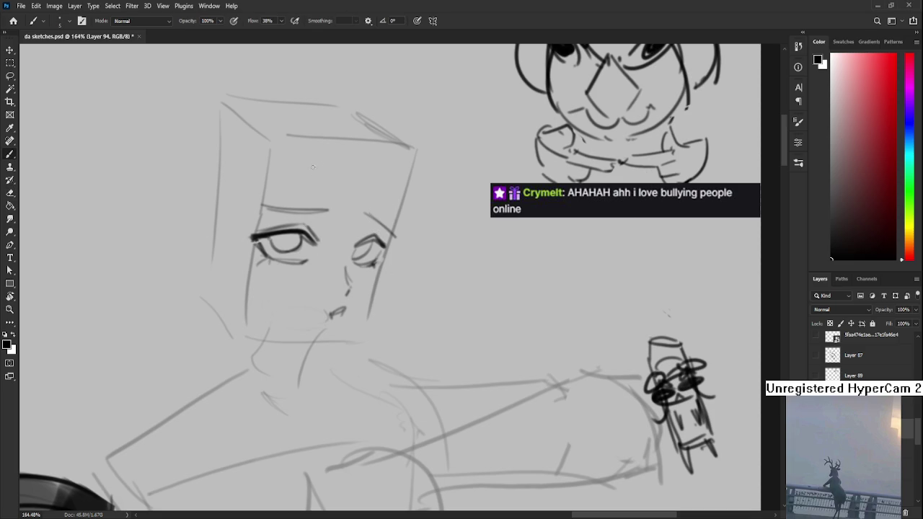
drag(331, 140, 350, 278)
key(ctrl+z)
key(ctrl+z)
drag(334, 143, 352, 277)
mouse_move(364, 150)
mouse_down()
mouse_move(310, 186)
mouse_move(322, 311)
mouse_up()
key(ctrl+z)
mouse_move(316, 209)
mouse_down()
mouse_move(295, 308)
mouse_move(306, 273)
mouse_move(310, 294)
mouse_move(331, 298)
mouse_up()
Add hair strands beside the face, one curving down to the eye, plus more on the left
key(ctrl+z)
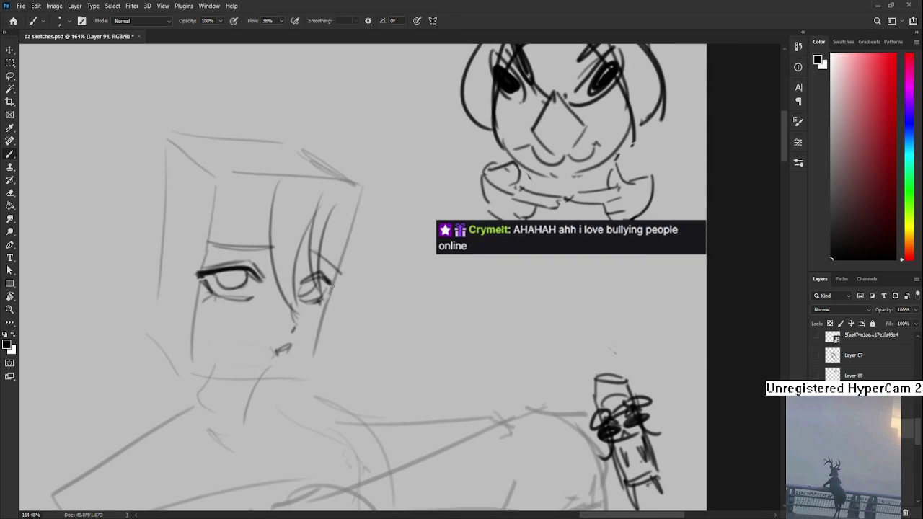
mouse_move(331, 238)
mouse_down()
mouse_move(372, 195)
mouse_move(344, 294)
mouse_up()
drag(391, 205, 357, 284)
mouse_move(294, 179)
mouse_down()
mouse_move(361, 182)
mouse_move(310, 252)
mouse_up()
key(ctrl+z)
drag(393, 139, 339, 221)
key(ctrl+z)
drag(378, 156, 335, 241)
key(ctrl+z)
mouse_move(368, 139)
mouse_down()
mouse_move(295, 264)
mouse_move(293, 296)
mouse_up()
key(ctrl+z)
drag(322, 148, 299, 293)
drag(318, 169, 323, 292)
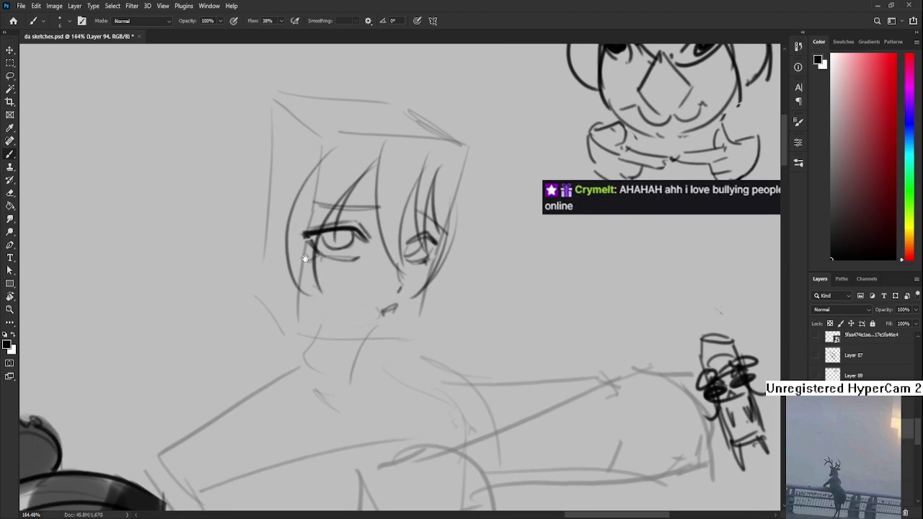
Draw longer curved left hair locks with flatter ends and a hair stroke at the face's right
drag(305, 258, 341, 302)
key(ctrl+z)
mouse_move(345, 160)
mouse_down()
mouse_move(296, 235)
mouse_move(312, 316)
mouse_up()
drag(312, 213, 267, 290)
key(ctrl+z)
mouse_move(315, 238)
mouse_down()
mouse_move(271, 293)
mouse_move(288, 242)
mouse_up()
key(ctrl+z)
drag(302, 194, 254, 287)
key(ctrl+z)
drag(301, 214, 258, 281)
mouse_move(461, 248)
mouse_down()
mouse_move(339, 272)
mouse_move(358, 236)
mouse_up()
mouse_move(384, 193)
mouse_down()
mouse_move(375, 277)
mouse_move(419, 257)
mouse_up()
key(ctrl+z)
Redraw hair strokes on the head's left and top-right and add a curled tuft on top
alt+scroll(422, 249, down, 5)
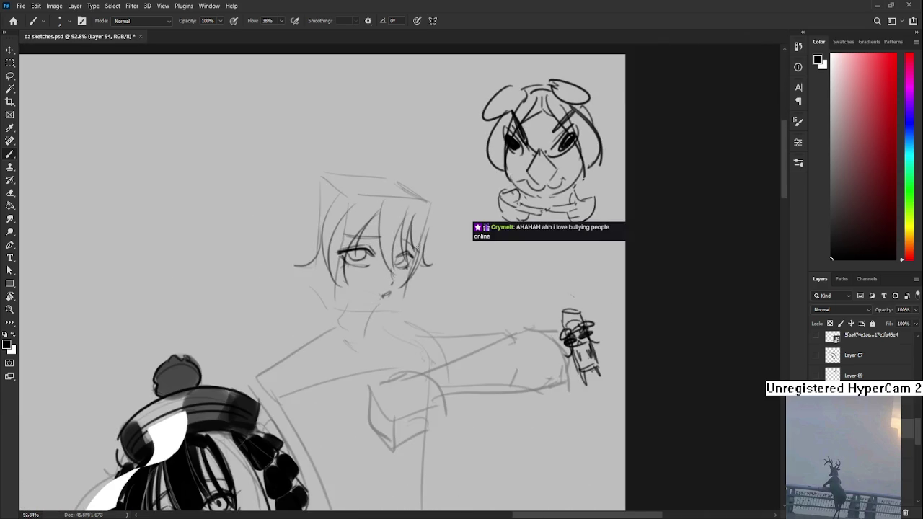
drag(333, 253, 344, 286)
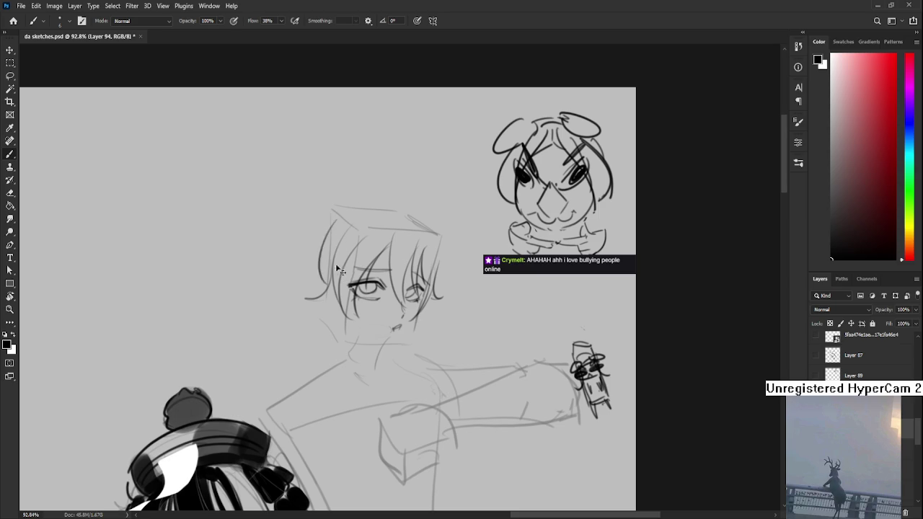
mouse_move(330, 222)
mouse_down()
mouse_move(337, 283)
mouse_move(326, 275)
mouse_up()
key(ctrl+z)
mouse_move(401, 217)
mouse_down()
mouse_move(430, 241)
mouse_move(437, 284)
mouse_up()
key(ctrl+z)
key(ctrl+z)
drag(433, 244, 437, 288)
mouse_move(328, 240)
mouse_down()
mouse_move(326, 283)
mouse_move(336, 285)
mouse_up()
key(ctrl+z)
key(ctrl+z)
mouse_move(381, 213)
mouse_down()
mouse_move(397, 212)
mouse_move(376, 195)
mouse_move(395, 212)
mouse_up()
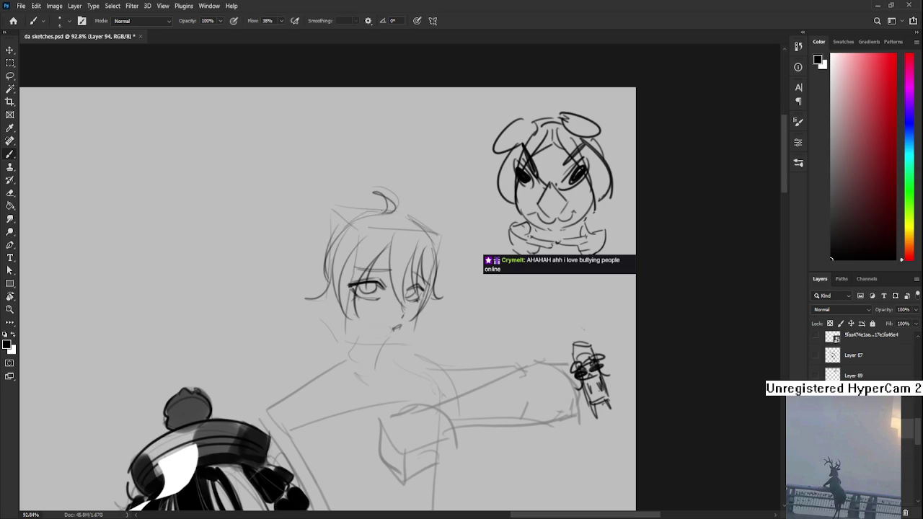
Add a shorter strand atop the head and a line down the left side of the face
drag(356, 256, 366, 236)
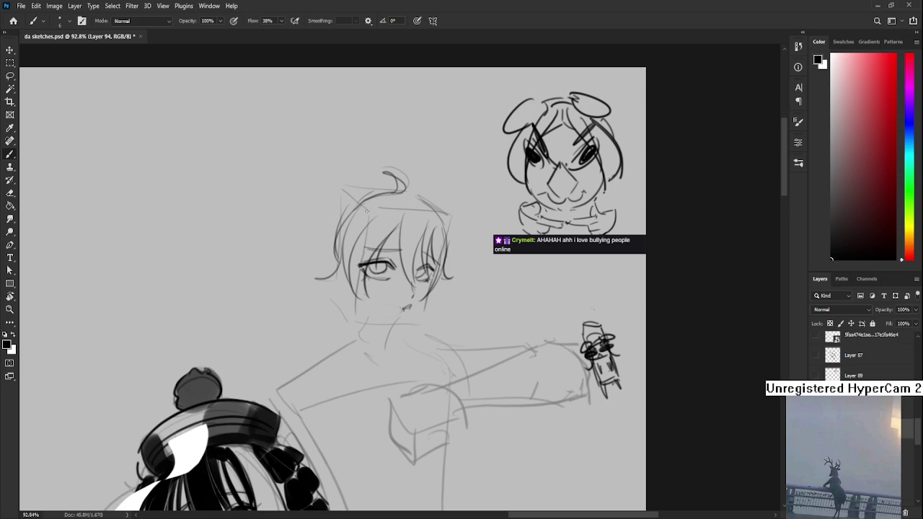
mouse_move(394, 205)
mouse_down()
mouse_move(364, 176)
mouse_move(356, 204)
mouse_move(347, 206)
mouse_up()
key(ctrl+z)
drag(418, 236, 400, 231)
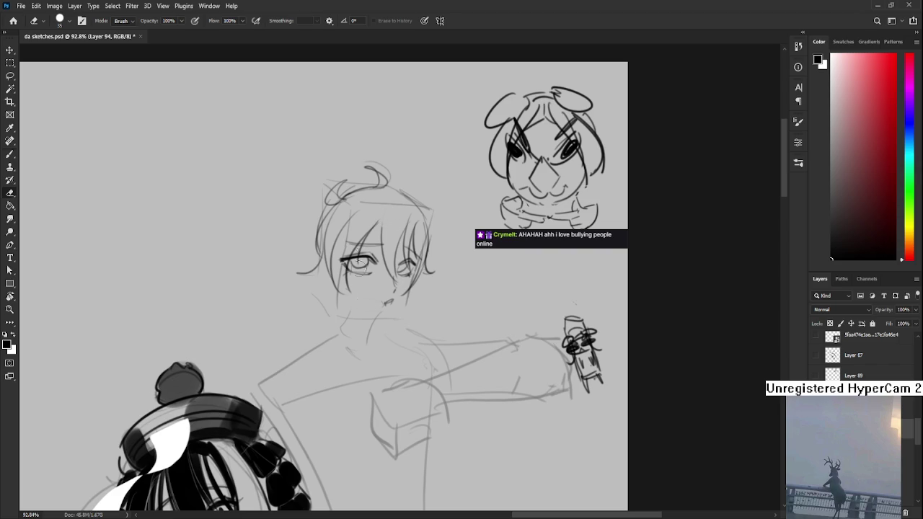
key(b)
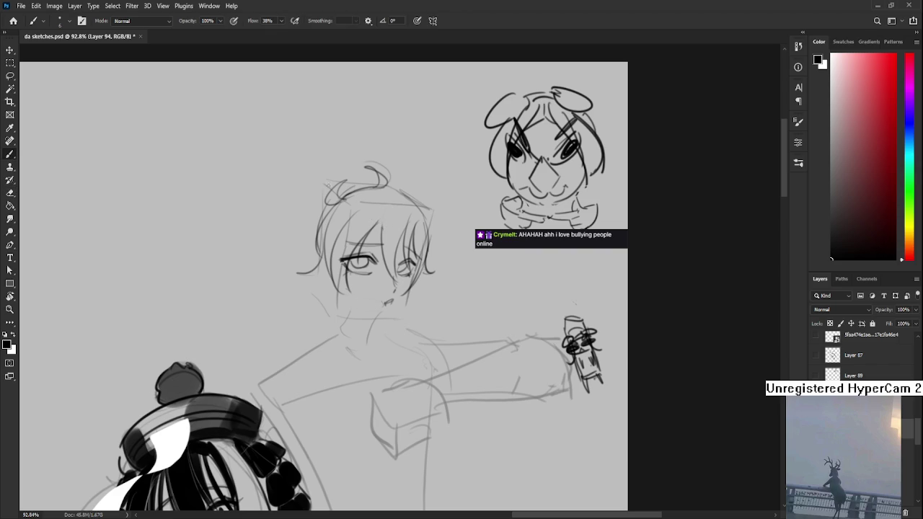
drag(326, 188, 312, 241)
mouse_move(345, 184)
mouse_down()
mouse_move(372, 177)
mouse_move(395, 193)
mouse_move(384, 193)
mouse_up()
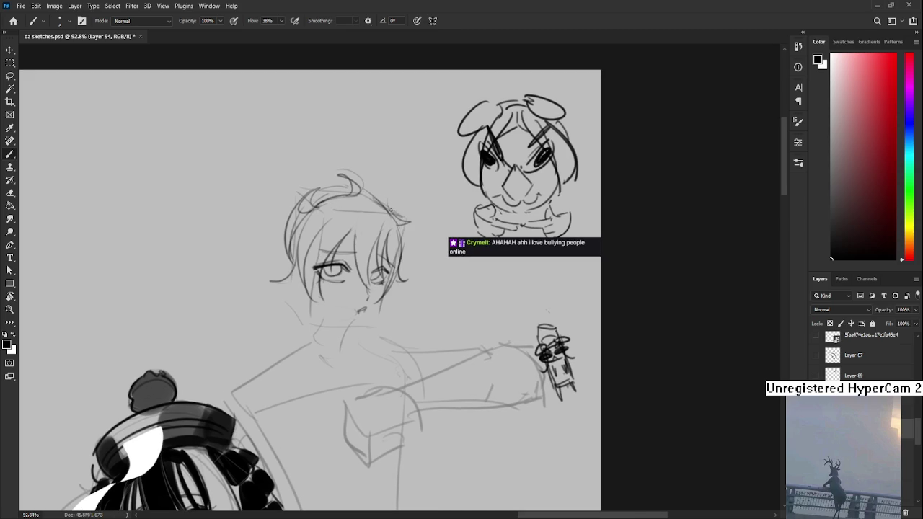
Reposition the view around the boy's face and lasso-select his left eye
drag(361, 257, 387, 238)
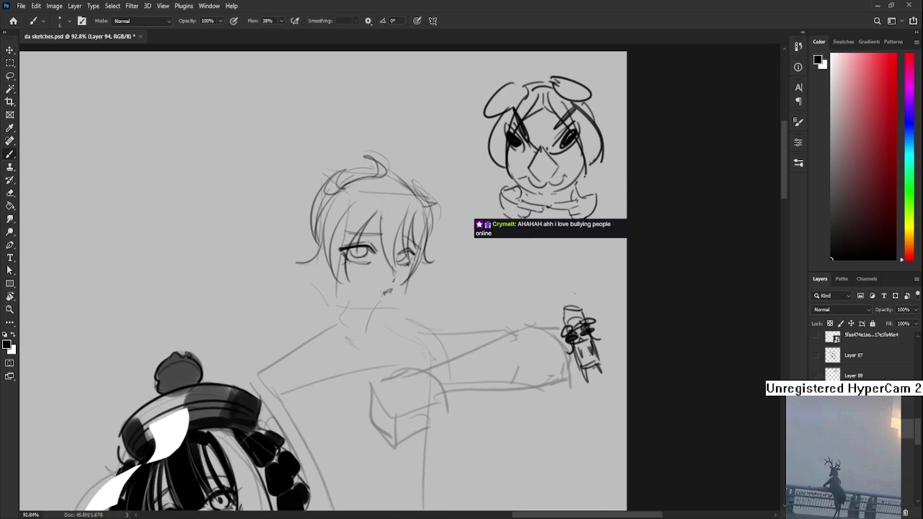
drag(327, 250, 333, 263)
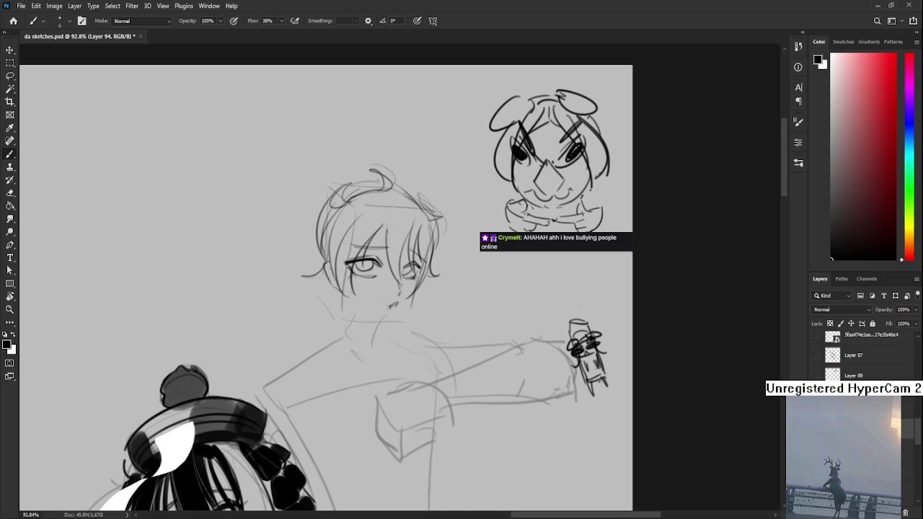
drag(331, 267, 364, 244)
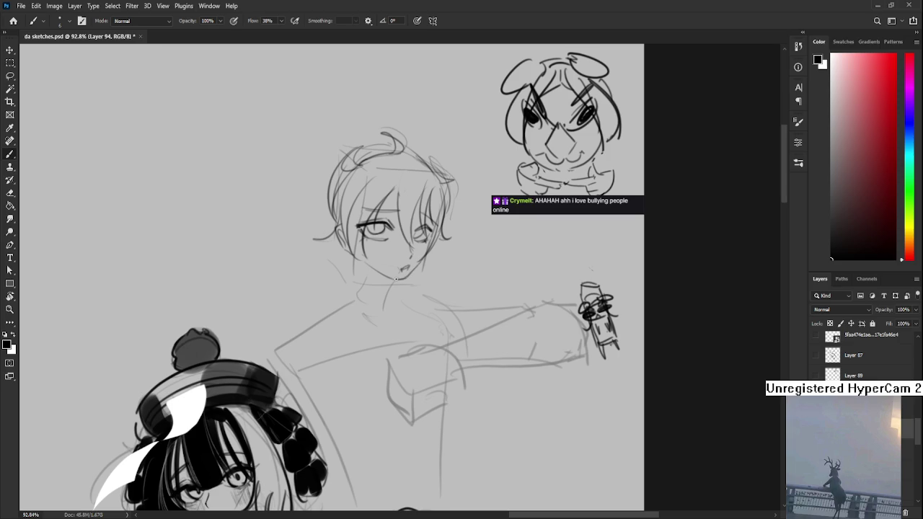
drag(407, 291, 356, 312)
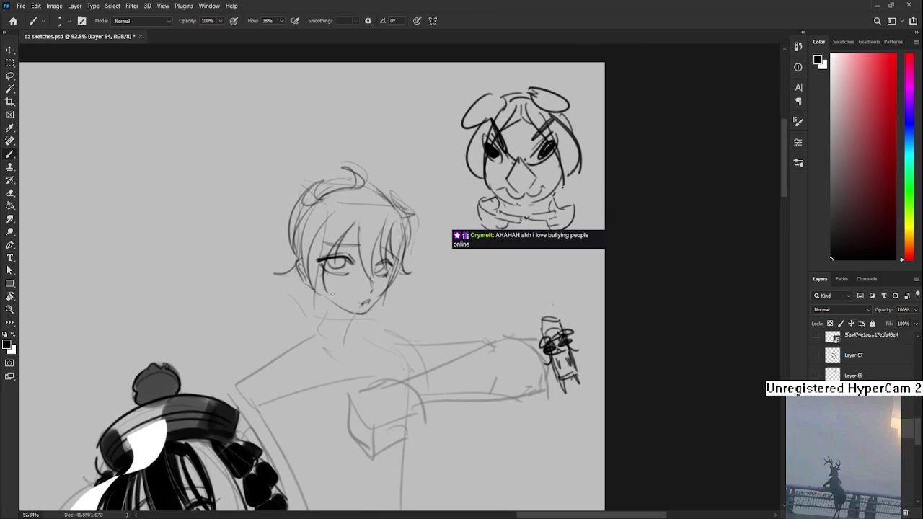
scroll(357, 310, down, 1)
scroll(356, 310, up, 3)
drag(293, 263, 290, 298)
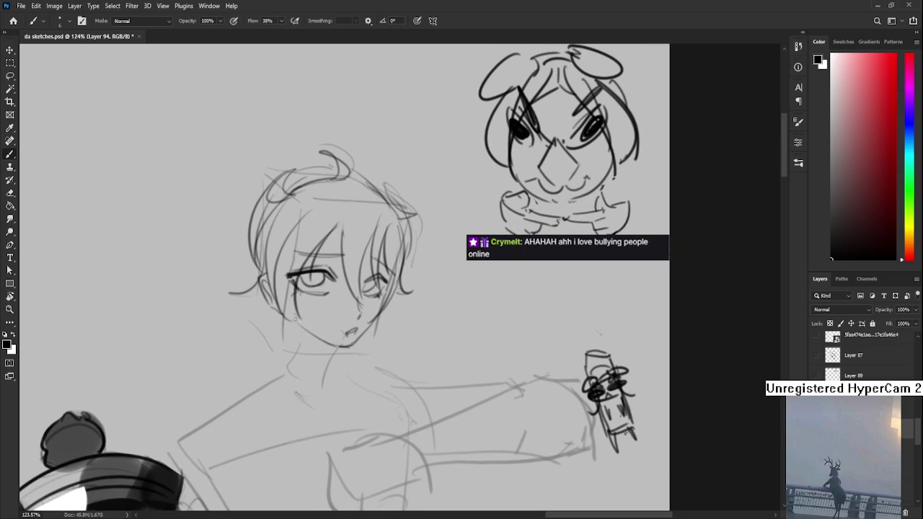
drag(315, 338, 319, 303)
key(e)
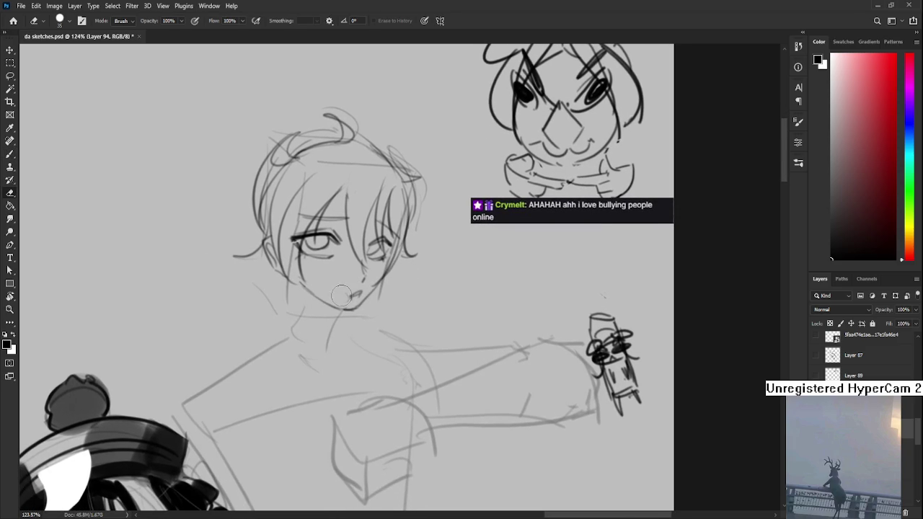
key(b)
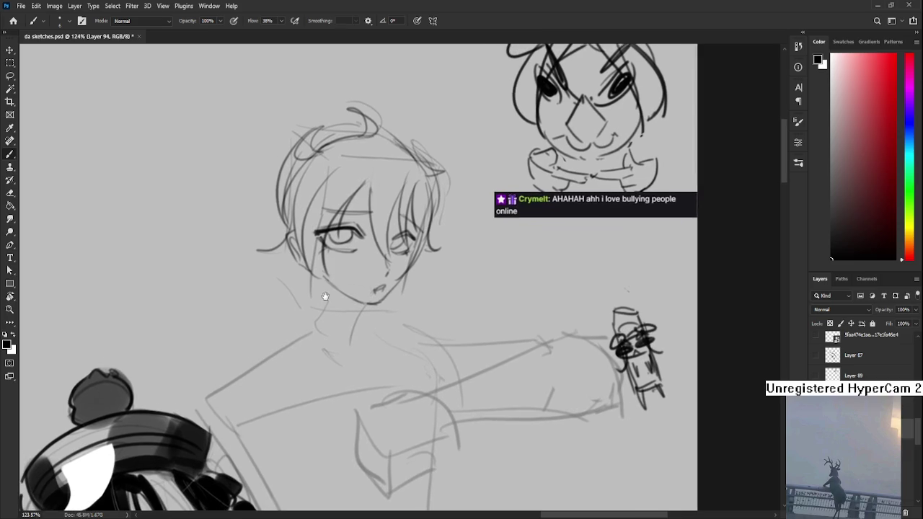
key(l)
drag(316, 282, 332, 285)
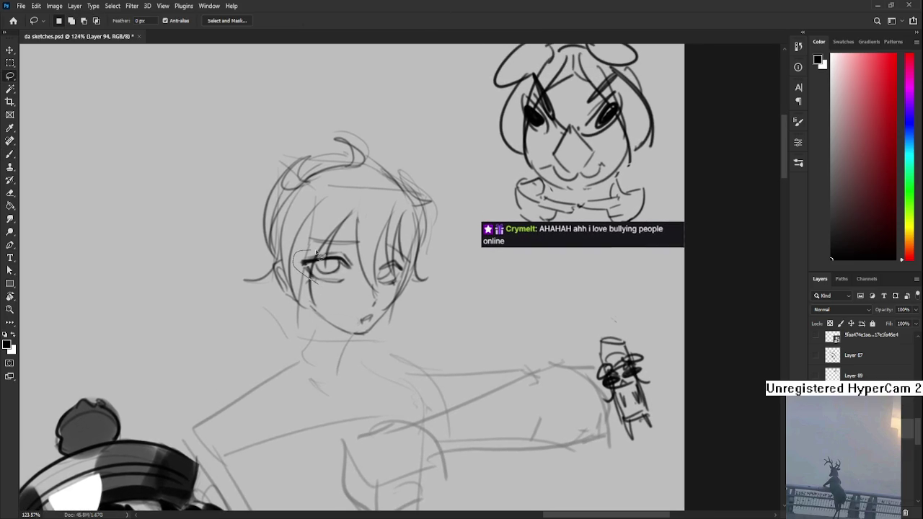
Nudge the selected left eye slightly right and down with Free Transform, then deselect
key(ctrl+t)
key(Right)
key(Right)
key(Right)
key(Down)
key(Down)
key(Down)
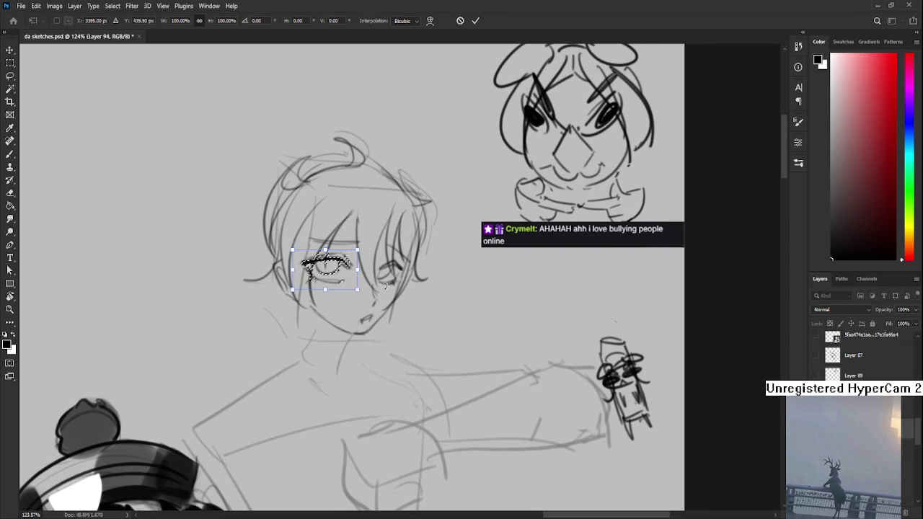
key(Return)
key(ctrl+d)
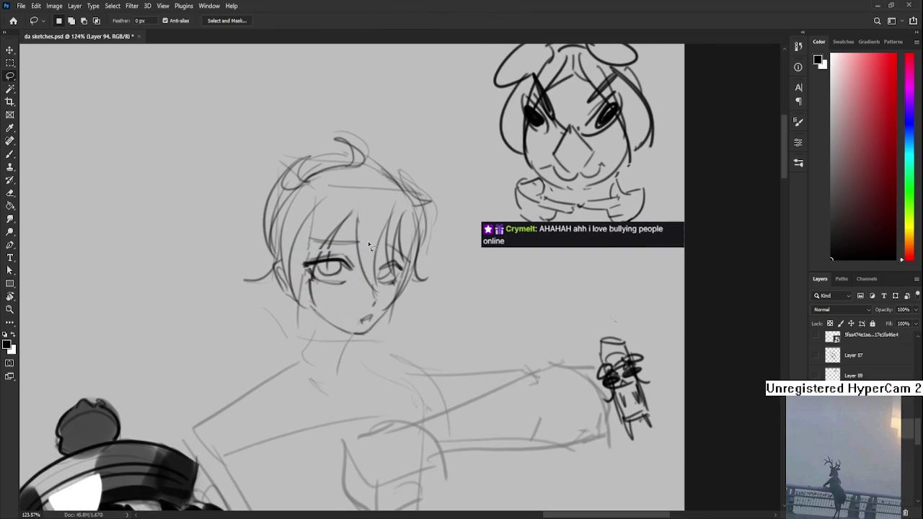
Brush darker neck lines running down from below the boy's chin on both sides
key(e)
key(b)
drag(344, 221, 310, 300)
key(ctrl+z)
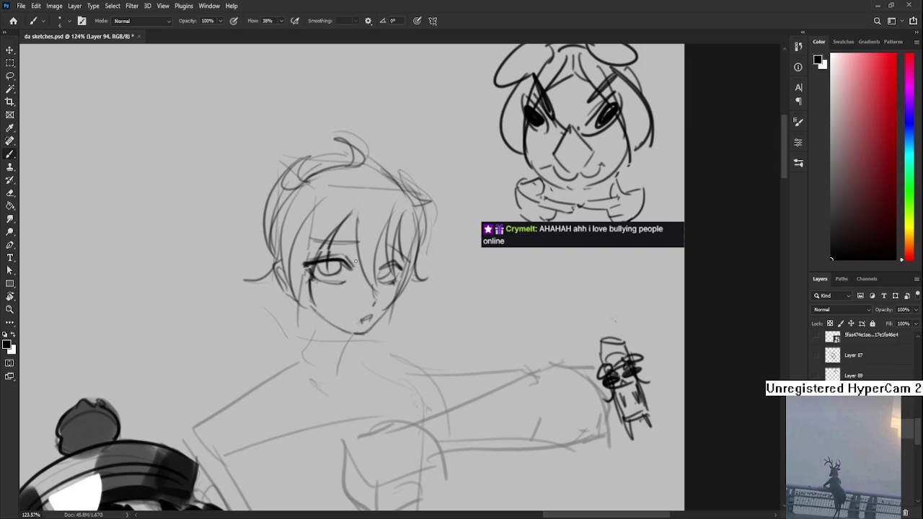
mouse_move(361, 288)
mouse_down()
mouse_move(340, 255)
mouse_move(348, 243)
mouse_up()
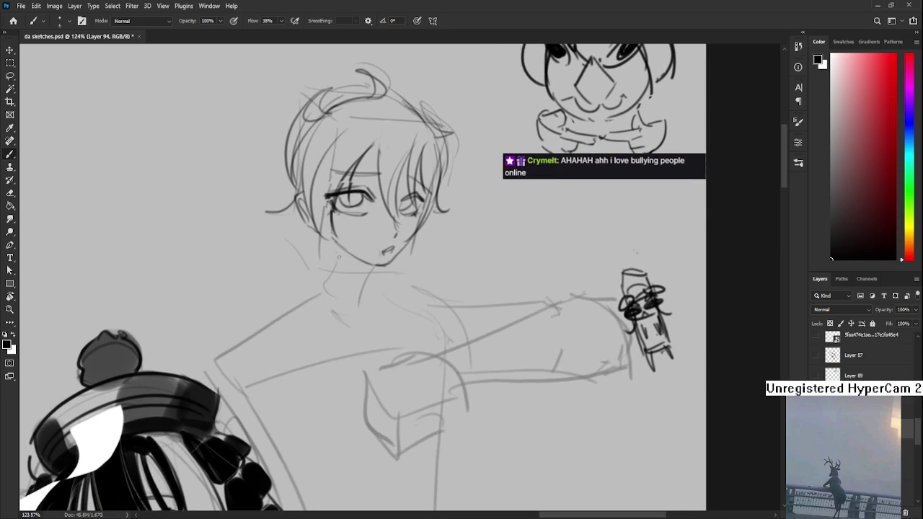
drag(323, 238, 321, 282)
drag(377, 268, 373, 306)
key(ctrl+z)
key(ctrl+z)
scroll(413, 237, down, 3)
scroll(413, 237, down, 1)
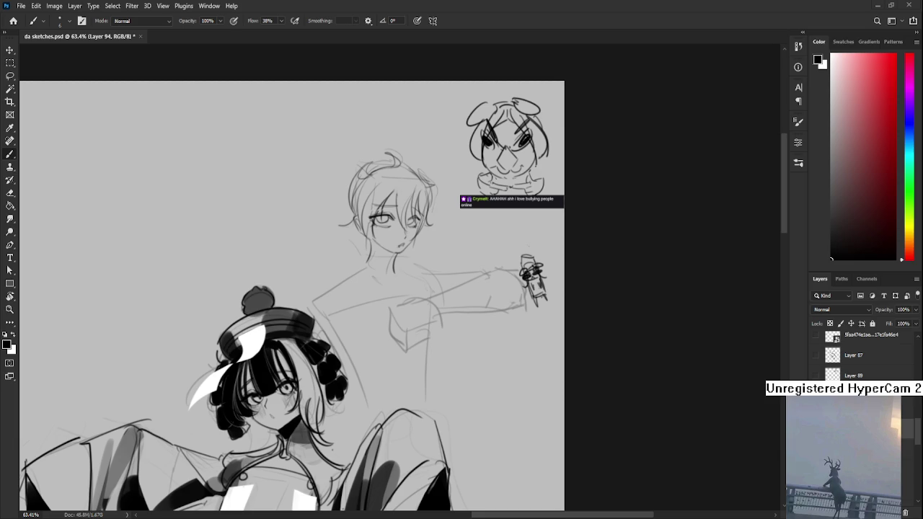
scroll(346, 267, up, 3)
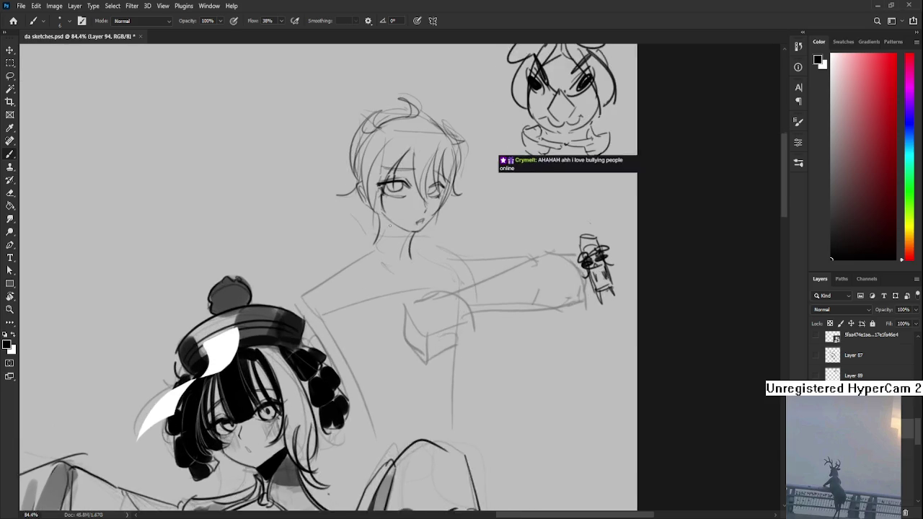
scroll(346, 267, up, 2)
Ink the pointed V-shaped high collar at the boy's neck
mouse_move(380, 231)
mouse_down()
mouse_move(399, 283)
mouse_move(454, 251)
mouse_up()
key(ctrl+z)
mouse_move(350, 162)
mouse_down()
mouse_move(356, 184)
mouse_move(296, 242)
mouse_up()
key(ctrl+z)
Ink long spiky hair strands sweeping out to the left of the head
drag(360, 186, 257, 231)
key(ctrl+z)
drag(339, 206, 253, 235)
key(ctrl+z)
key(ctrl+z)
drag(357, 189, 320, 213)
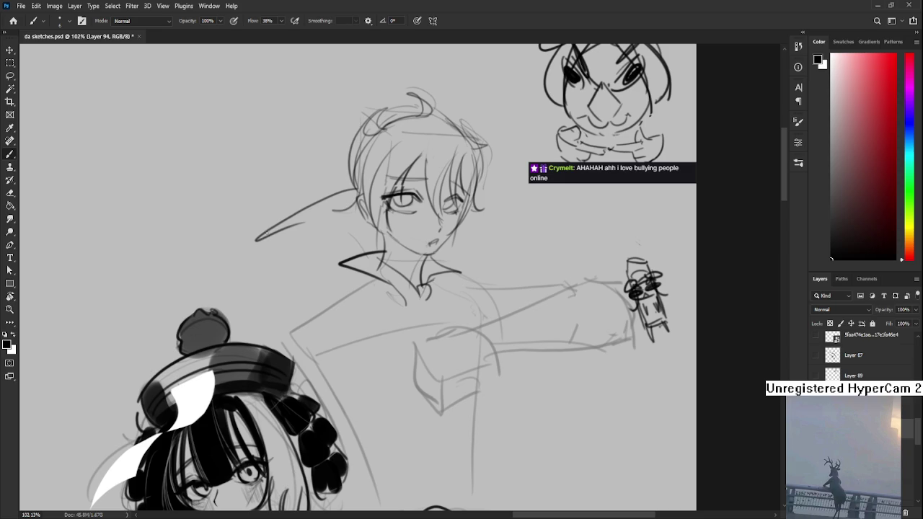
drag(256, 240, 323, 297)
mouse_move(284, 239)
mouse_down()
mouse_move(268, 234)
mouse_move(286, 193)
mouse_up()
key(ctrl+z)
drag(280, 198, 301, 318)
drag(250, 244, 303, 279)
key(ctrl+z)
key(ctrl+z)
Draw long curved hair strands flowing down toward the collar
key(ctrl+z)
key(ctrl+z)
mouse_move(346, 196)
mouse_down()
mouse_move(264, 203)
mouse_move(280, 189)
mouse_move(306, 289)
mouse_up()
key(ctrl+z)
drag(275, 190, 302, 313)
key(ctrl+z)
mouse_move(275, 192)
mouse_down()
mouse_move(309, 318)
mouse_move(314, 275)
mouse_up()
Ink arching hair strands on the right side of the face
key(ctrl+z)
drag(279, 218, 333, 269)
drag(404, 290, 363, 302)
key(ctrl+z)
mouse_move(422, 213)
mouse_down()
mouse_move(476, 269)
mouse_move(477, 242)
mouse_up()
key(ctrl+z)
key(ctrl+z)
drag(406, 254, 484, 272)
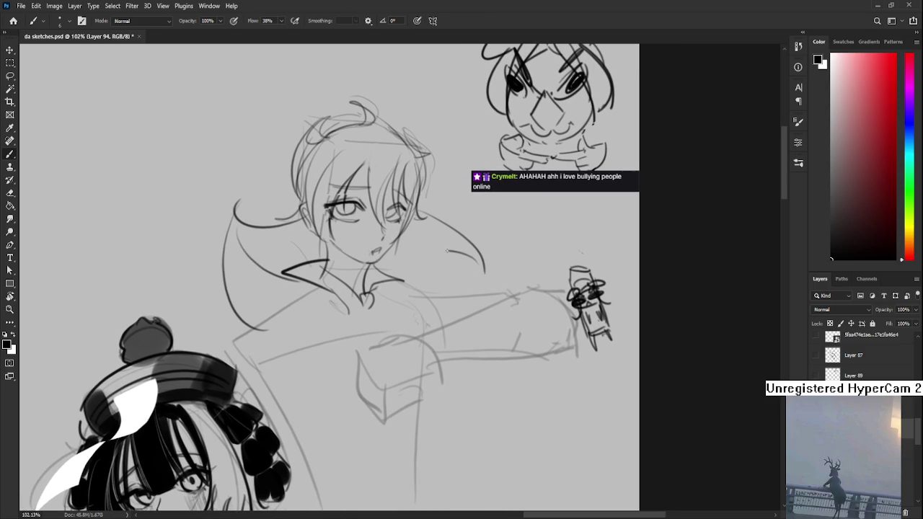
drag(406, 274, 436, 285)
drag(378, 301, 390, 277)
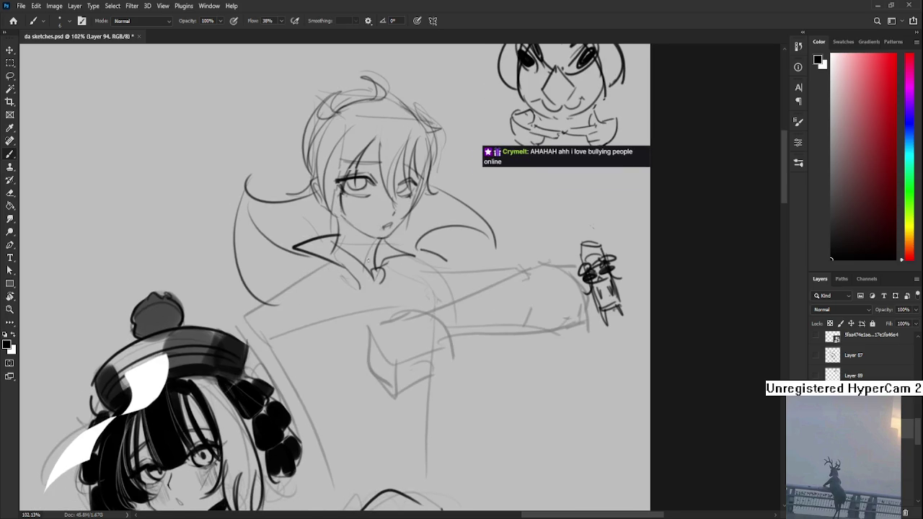
Draw a curved line hooking left below the collar and a brooch stroke at the collar
key(ctrl+z)
drag(332, 243, 311, 308)
mouse_move(420, 267)
mouse_down()
mouse_move(408, 256)
mouse_move(432, 241)
mouse_up()
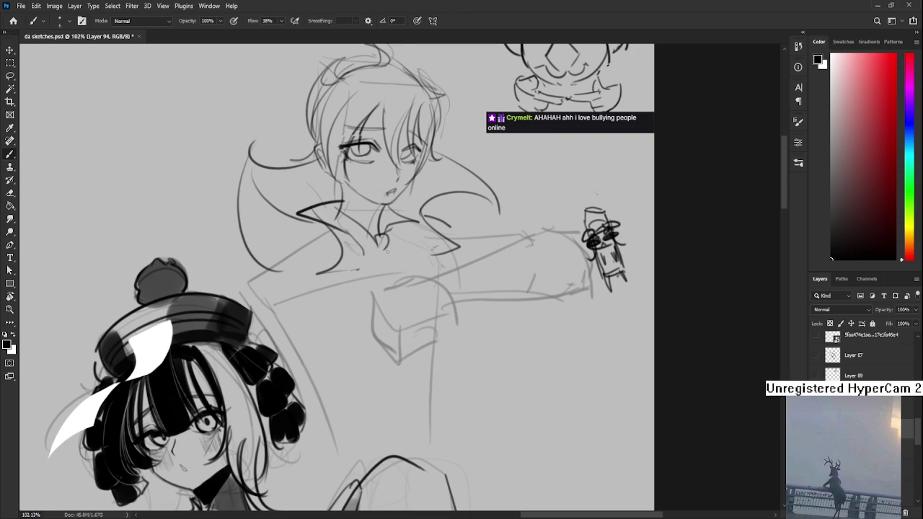
mouse_move(388, 241)
mouse_down()
mouse_move(361, 265)
mouse_move(386, 277)
mouse_move(421, 260)
mouse_move(404, 270)
mouse_move(422, 270)
mouse_move(375, 298)
mouse_up()
Add brooch marks and long coat lines running down from the collar
key(ctrl+z)
mouse_move(422, 268)
mouse_down()
mouse_move(417, 279)
mouse_move(381, 265)
mouse_move(419, 461)
mouse_up()
key(ctrl+z)
key(ctrl+z)
mouse_move(402, 244)
mouse_down()
mouse_move(347, 281)
mouse_move(418, 393)
mouse_up()
drag(446, 332, 448, 370)
drag(448, 331, 365, 344)
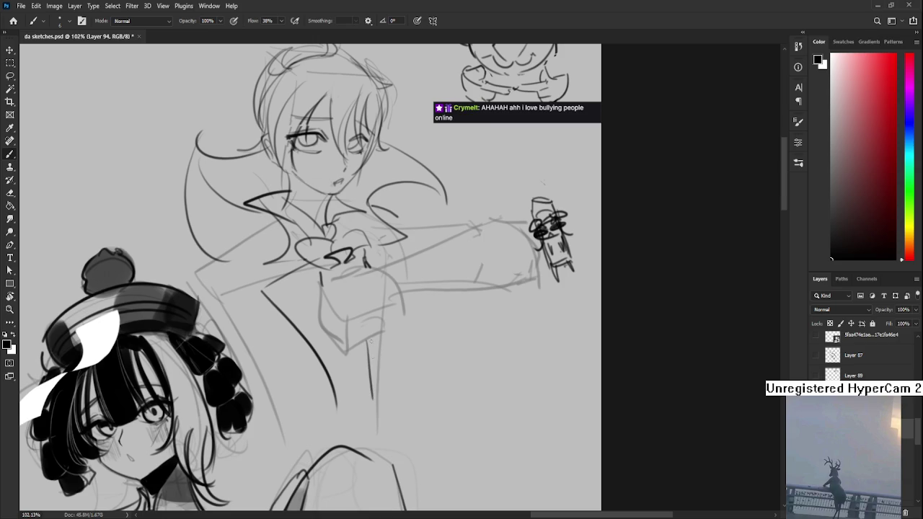
drag(366, 344, 376, 393)
key(ctrl+z)
Draw the coat edge down the chest and an arched stroke at the coat's left side
drag(418, 294, 399, 400)
drag(405, 312, 435, 309)
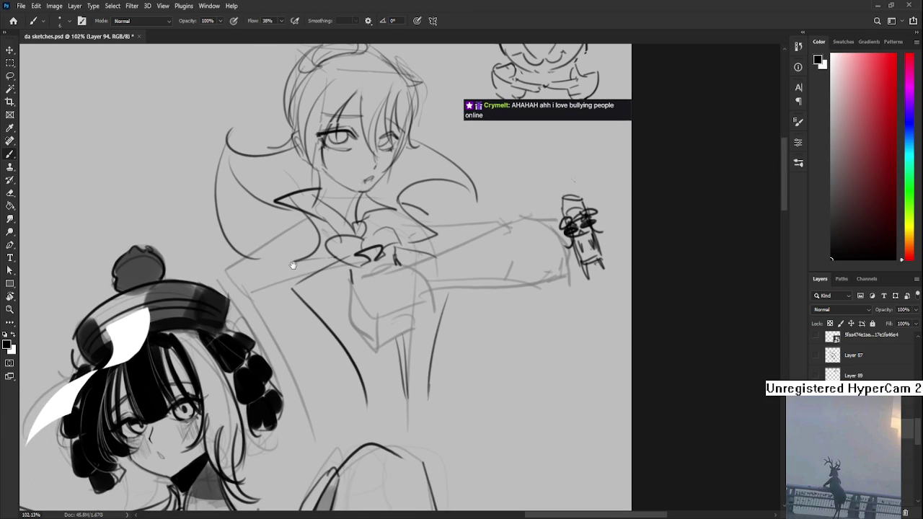
drag(292, 265, 339, 266)
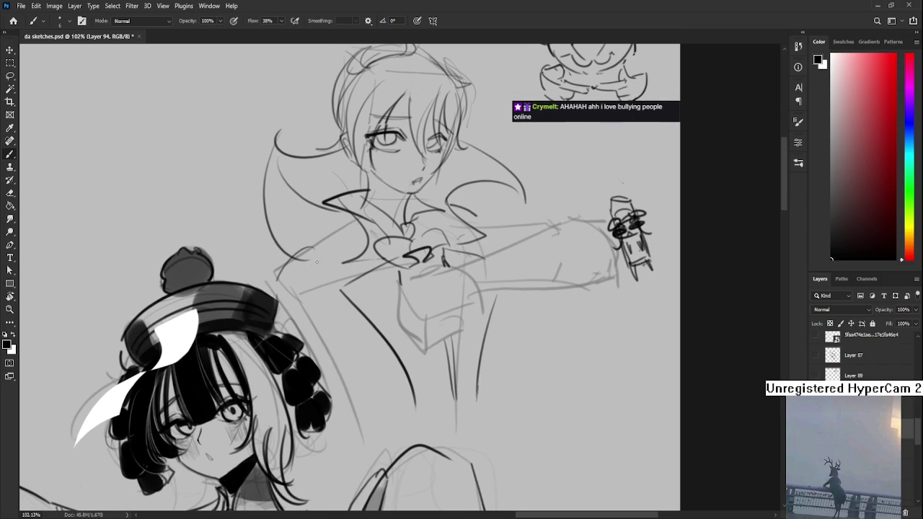
mouse_move(276, 286)
mouse_down()
mouse_move(337, 303)
mouse_move(291, 271)
mouse_move(343, 358)
mouse_up()
key(ctrl+z)
key(ctrl+z)
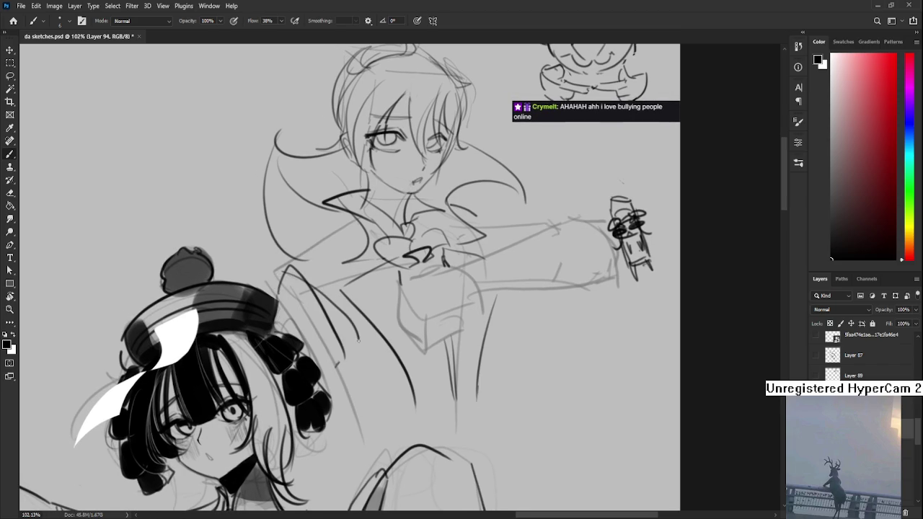
key(ctrl+z)
mouse_move(277, 296)
mouse_down()
mouse_move(299, 327)
mouse_move(224, 313)
mouse_up()
scroll(316, 299, down, 3)
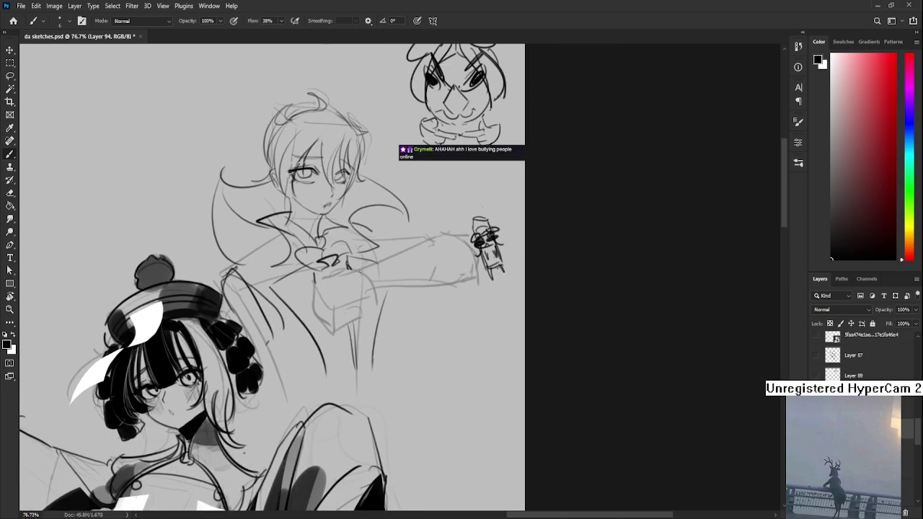
Ink a bold line along the boy's outstretched arm
scroll(316, 299, down, 2)
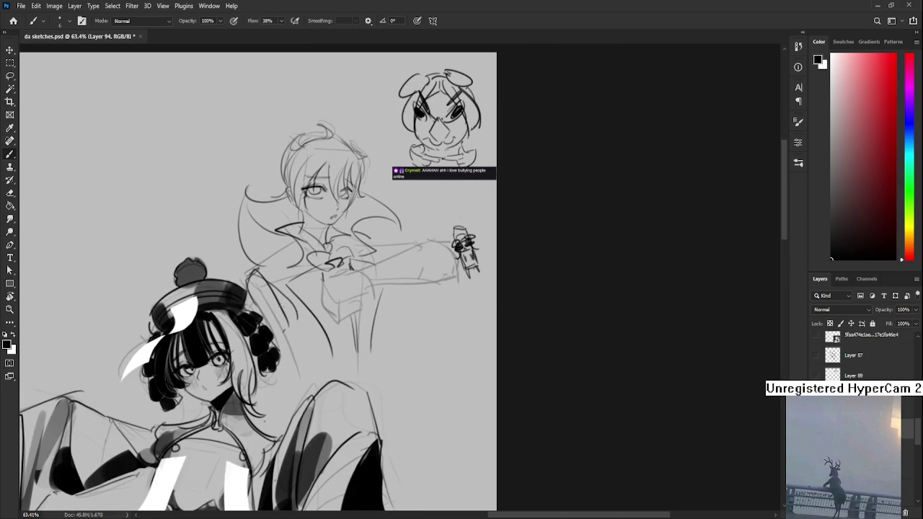
scroll(342, 289, up, 1)
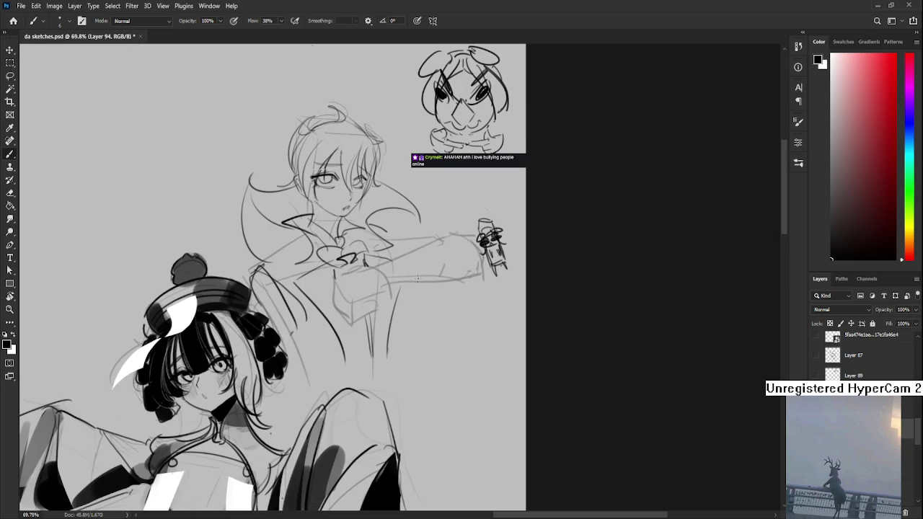
key(ctrl+z)
mouse_move(331, 277)
mouse_down()
mouse_move(460, 235)
mouse_move(447, 233)
mouse_move(448, 178)
mouse_up()
key(ctrl+z)
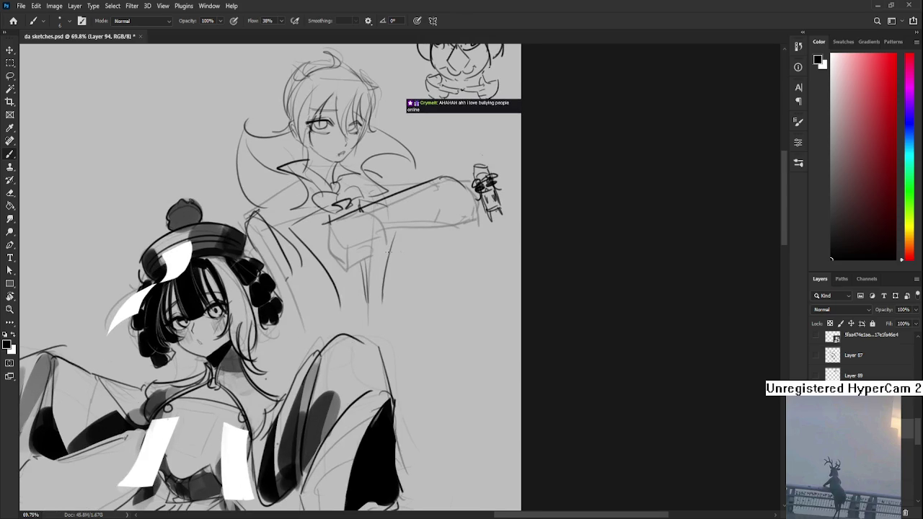
drag(370, 171, 437, 174)
Draw a long diagonal line down the front of the coat
mouse_move(361, 216)
mouse_down()
mouse_move(357, 186)
mouse_move(306, 361)
mouse_up()
key(ctrl+z)
drag(316, 190, 279, 330)
key(ctrl+z)
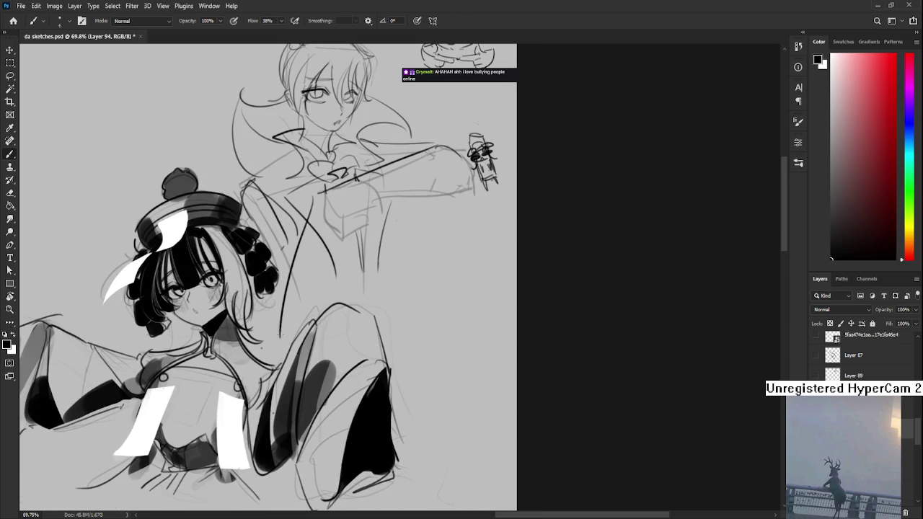
Draw a long line hanging down from the sword hand
drag(355, 303, 291, 357)
drag(409, 209, 389, 402)
key(ctrl+z)
drag(409, 229, 443, 441)
drag(442, 442, 502, 388)
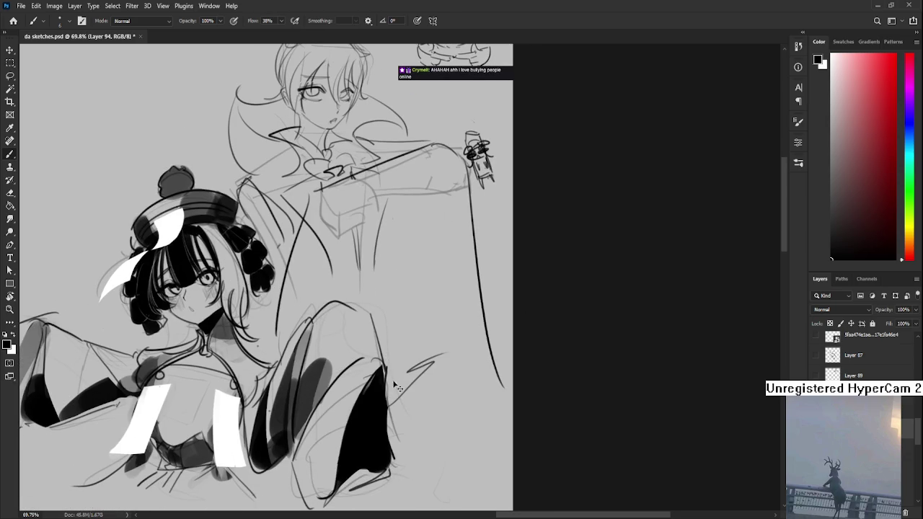
Add a long curved line down the coat side and a stroke below the torso
drag(419, 336, 399, 354)
drag(305, 237, 399, 415)
key(ctrl+z)
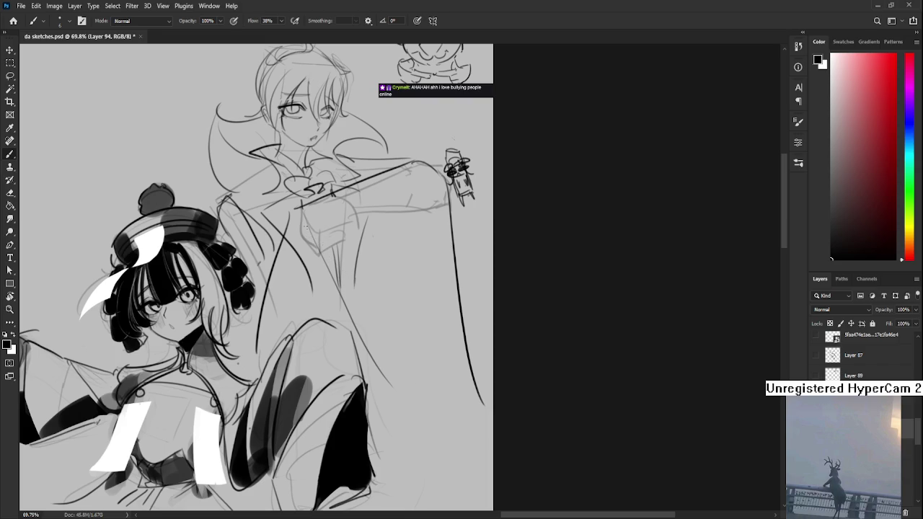
scroll(422, 318, up, 1)
key(ctrl+z)
drag(339, 291, 401, 403)
drag(408, 313, 410, 349)
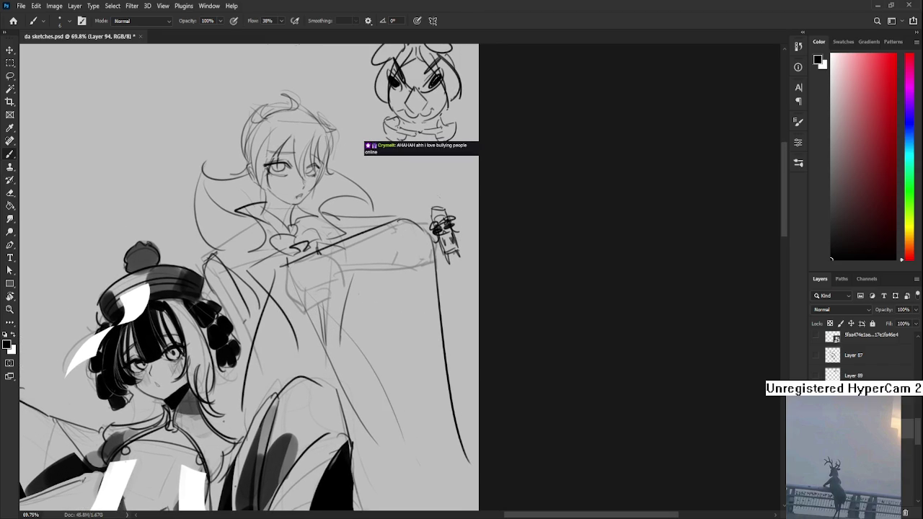
scroll(404, 238, down, 2)
scroll(245, 292, up, 2)
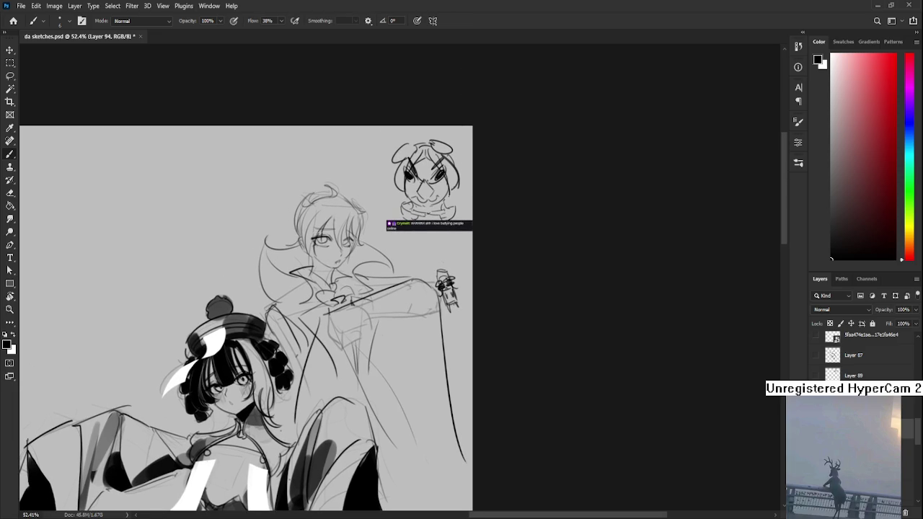
scroll(339, 227, up, 2)
scroll(339, 226, up, 2)
Shrink the eraser to about 4 px and clean up the detail near the mouth
scroll(338, 227, up, 2)
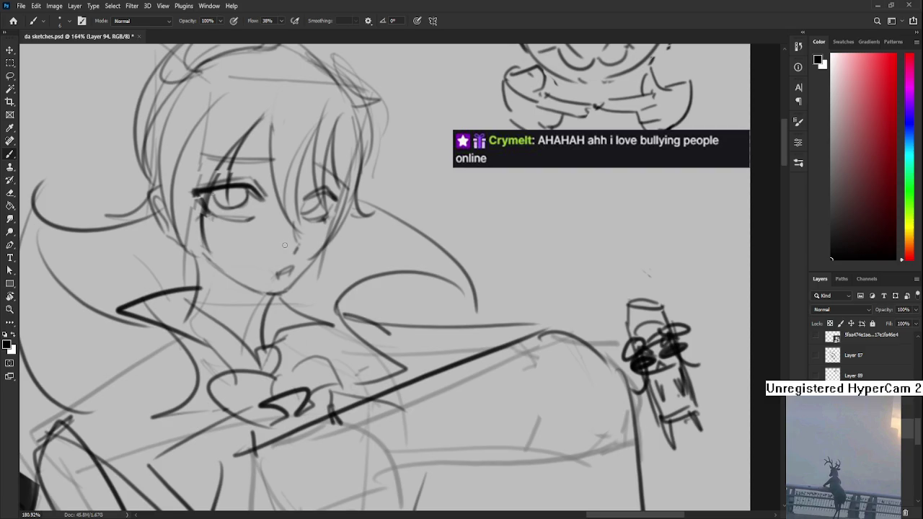
scroll(408, 290, up, 2)
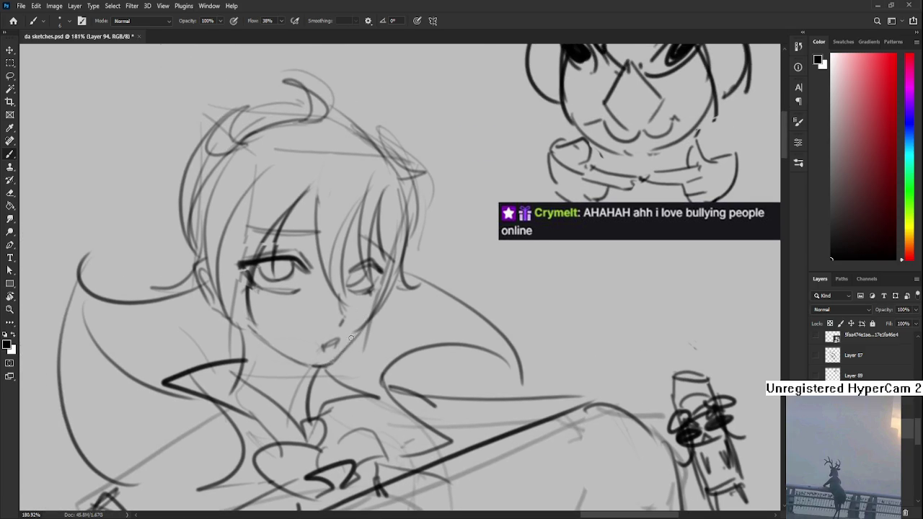
key(e)
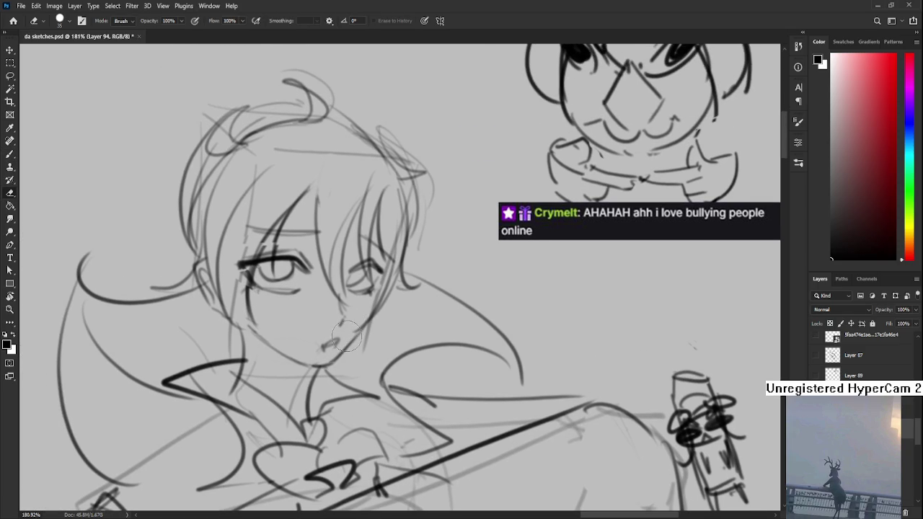
key(bracketleft)
key(bracketleft)
key(bracketleft)
scroll(312, 298, down, 4)
scroll(309, 274, up, 1)
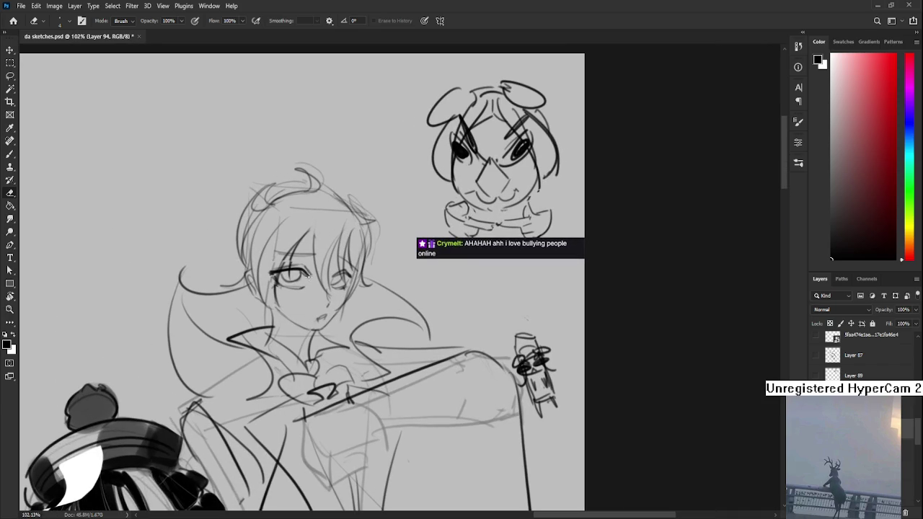
key(b)
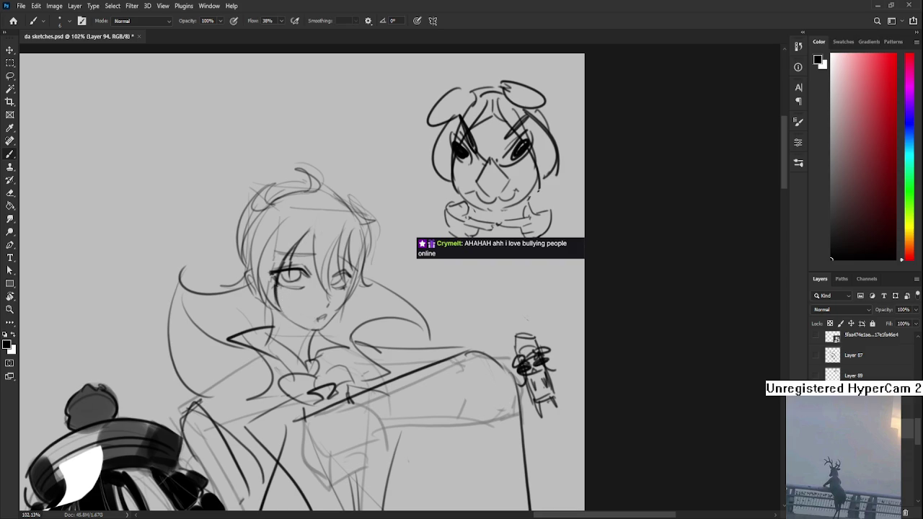
Brush a short thin line beside the boy's chin
scroll(301, 249, down, 2)
scroll(302, 248, down, 2)
scroll(334, 248, up, 1)
scroll(334, 247, up, 2)
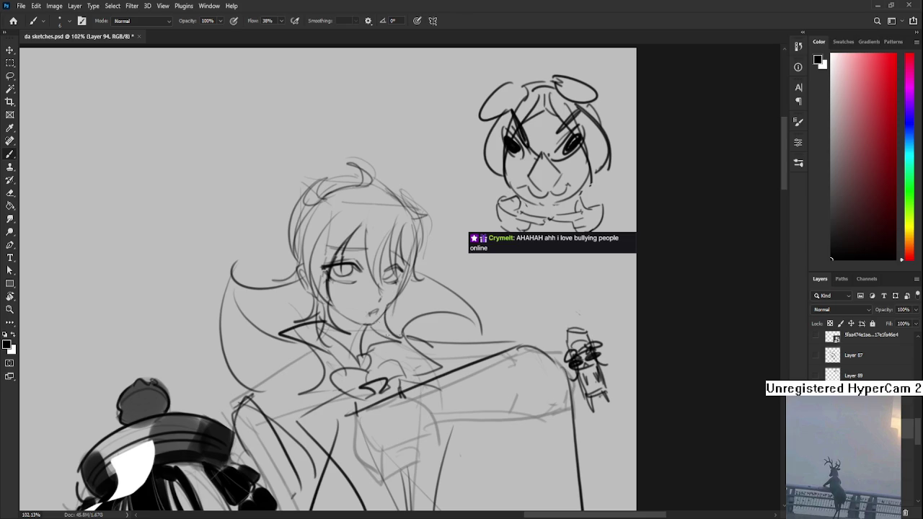
drag(395, 303, 389, 325)
scroll(362, 297, down, 3)
scroll(357, 285, up, 1)
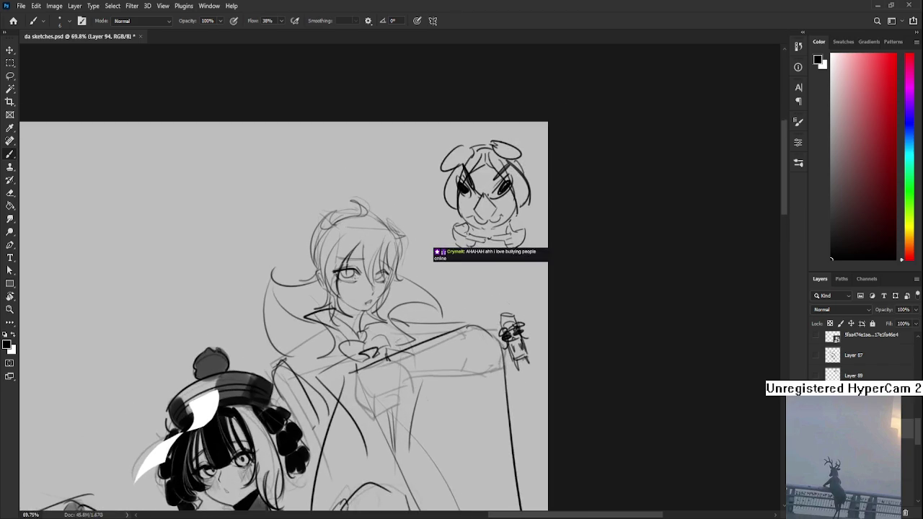
scroll(354, 280, up, 2)
scroll(353, 280, up, 2)
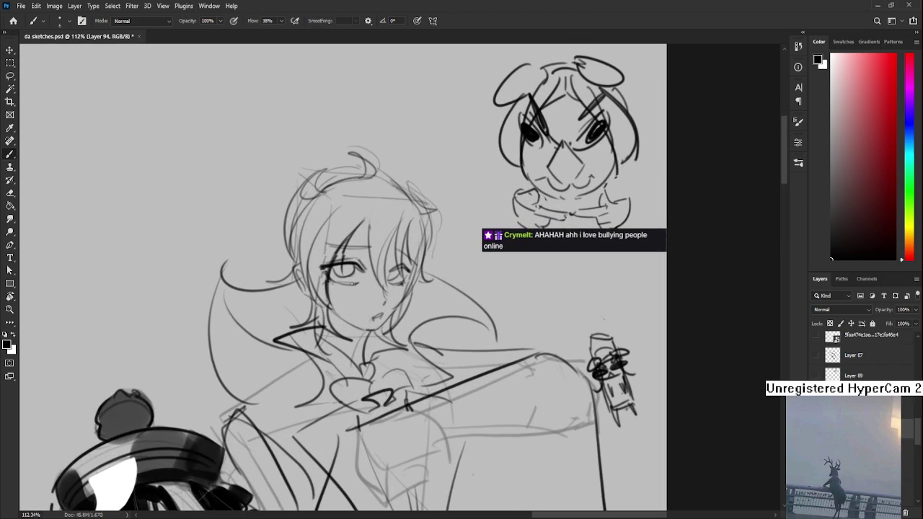
scroll(351, 285, down, 2)
scroll(350, 283, up, 3)
scroll(350, 283, down, 3)
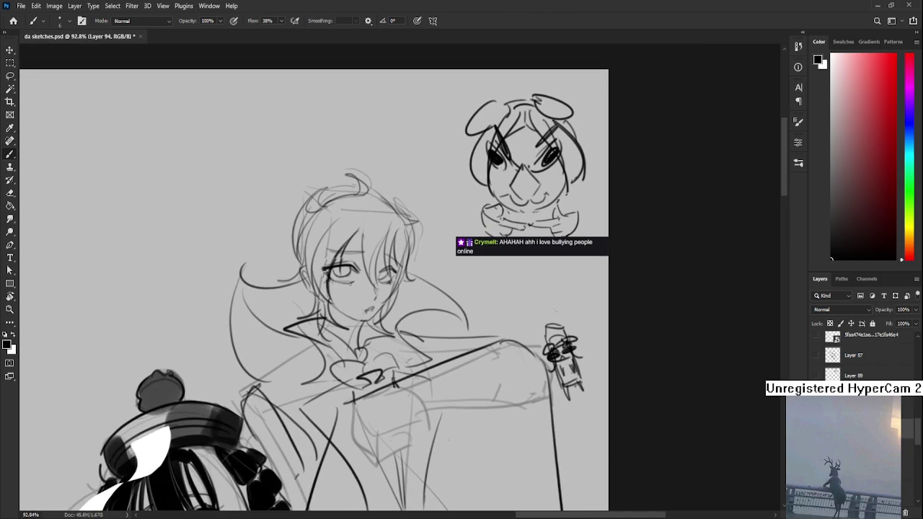
scroll(350, 284, down, 2)
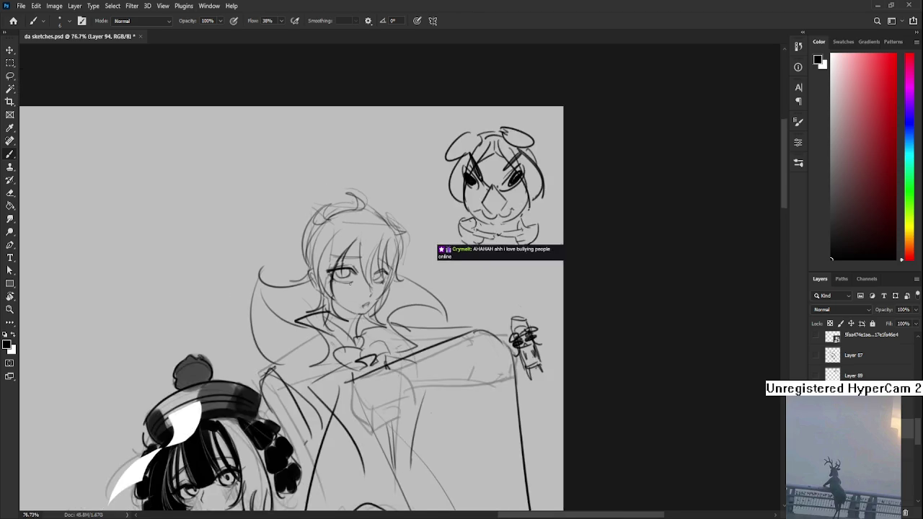
scroll(350, 283, down, 2)
scroll(350, 284, down, 3)
scroll(351, 283, down, 1)
scroll(332, 364, up, 2)
scroll(332, 364, up, 2)
scroll(332, 364, up, 2)
scroll(332, 364, up, 2)
Lasso-select the whole boy sketch
key(e)
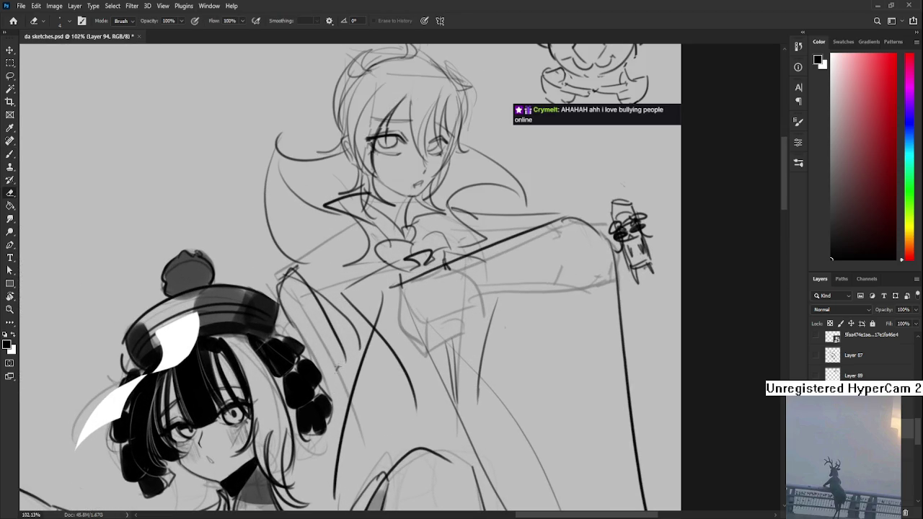
scroll(333, 374, down, 4)
scroll(333, 375, down, 4)
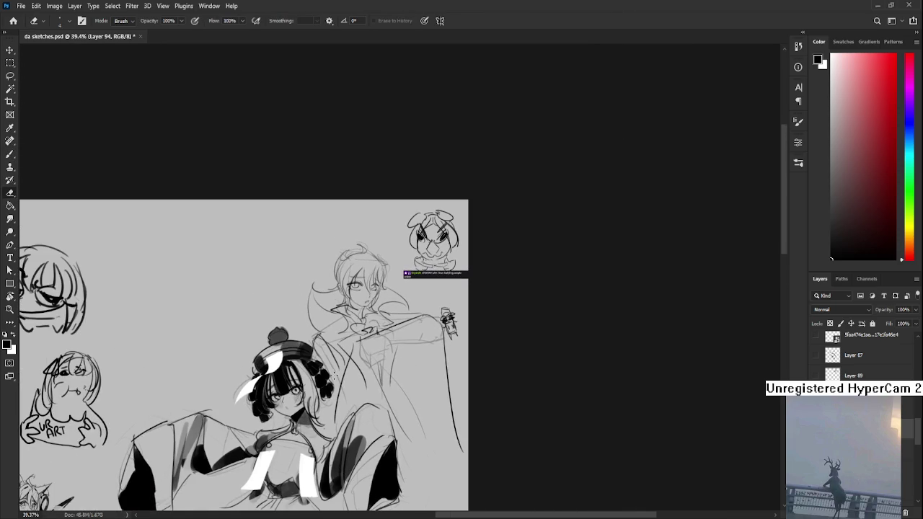
scroll(331, 375, up, 1)
scroll(332, 376, up, 1)
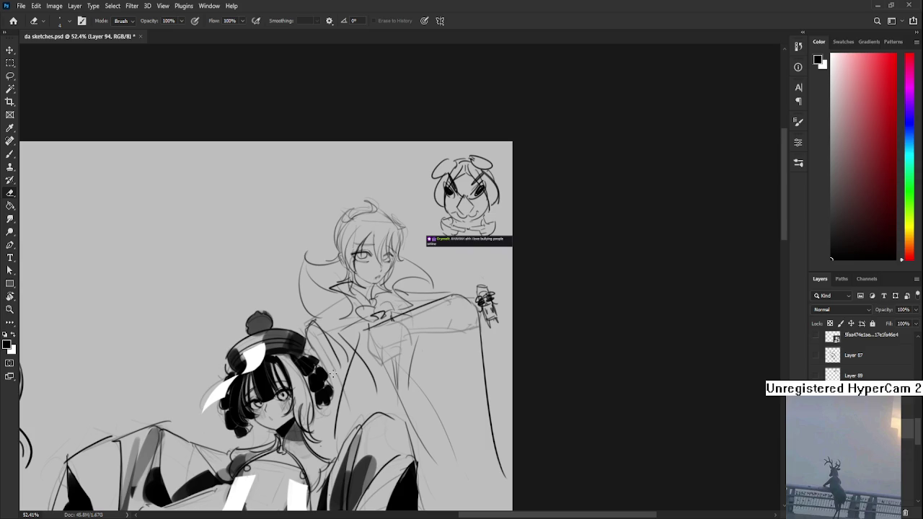
key(l)
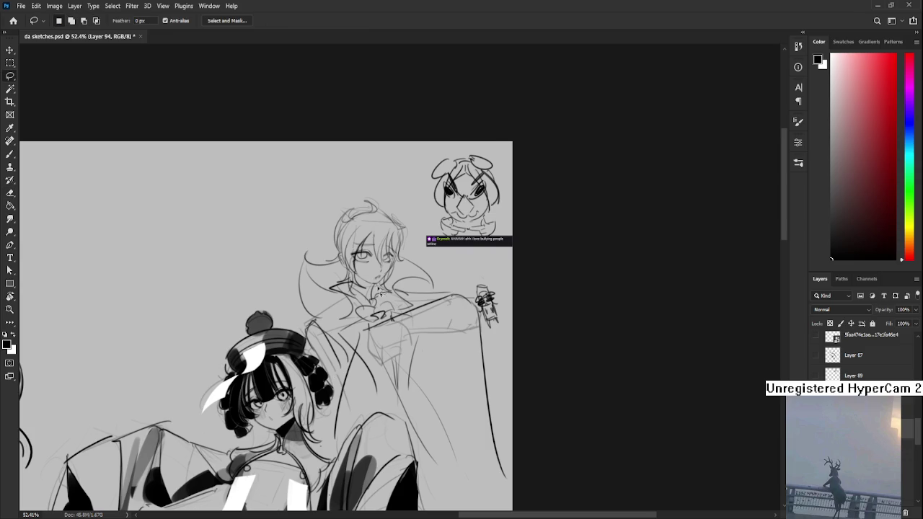
drag(377, 309, 393, 272)
scroll(393, 272, down, 3)
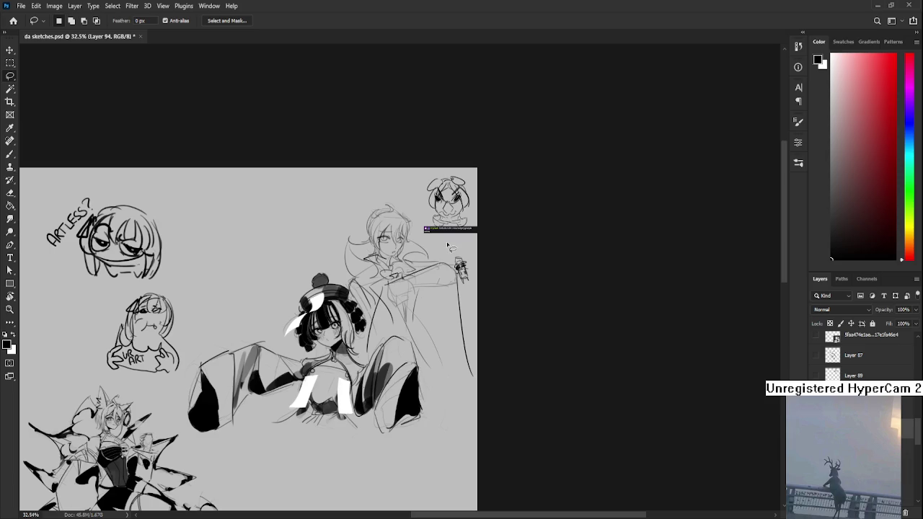
Scale the boy sketch up to about 107% and shift it slightly up-left
key(ctrl+t)
drag(479, 201, 483, 192)
drag(392, 308, 386, 311)
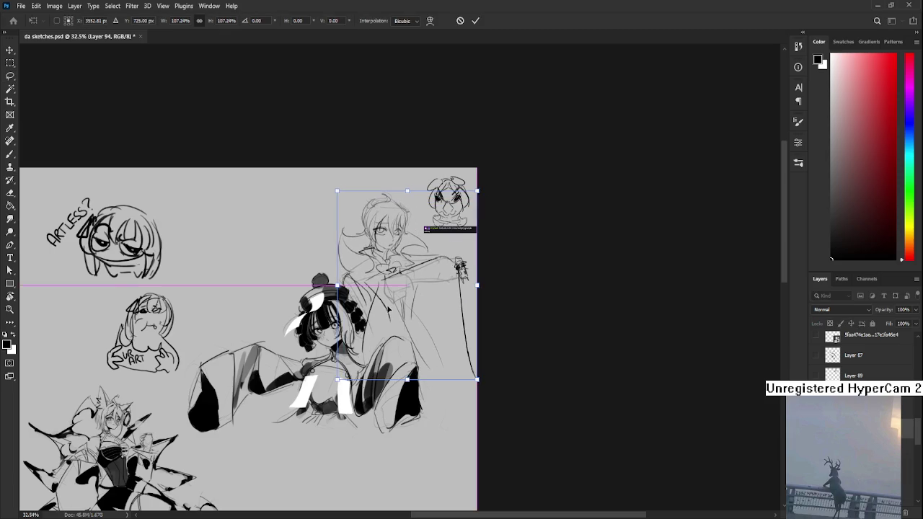
key(Return)
scroll(411, 216, up, 2)
scroll(411, 216, up, 1)
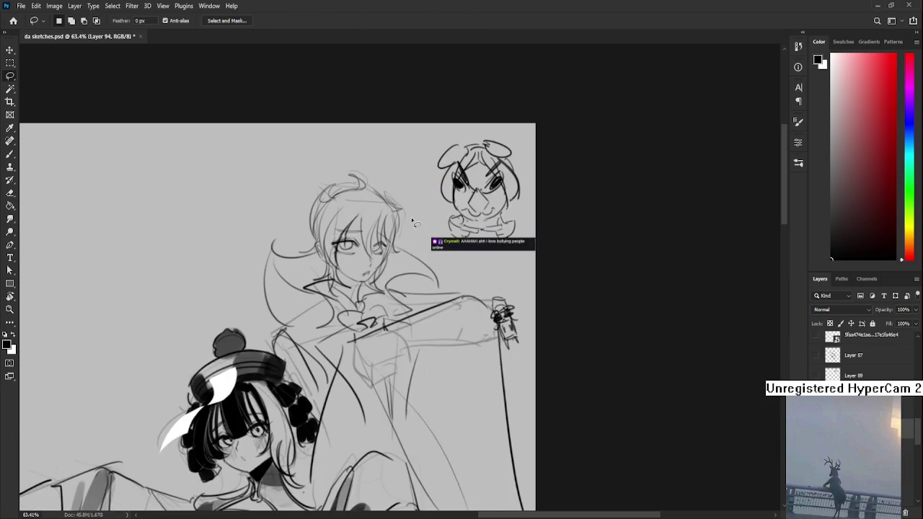
Mirror the canvas view horizontally and zoom in on the boy's face to check proportions
scroll(411, 217, down, 2)
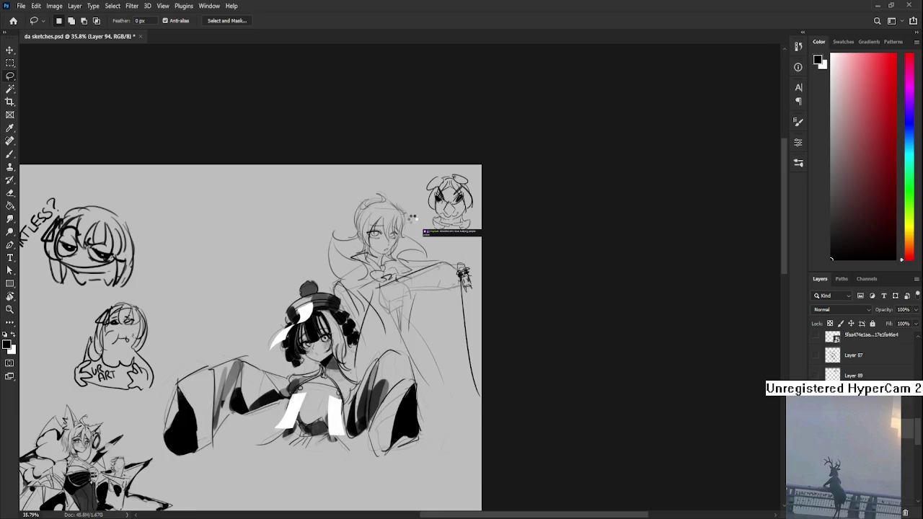
key(h)
scroll(508, 400, down, 1)
scroll(508, 400, up, 1)
scroll(433, 339, up, 1)
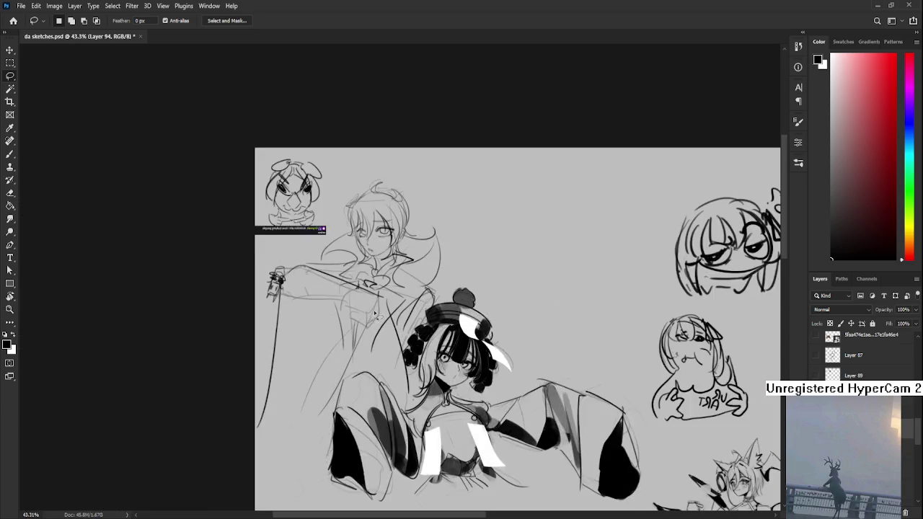
scroll(382, 296, up, 2)
scroll(363, 278, up, 1)
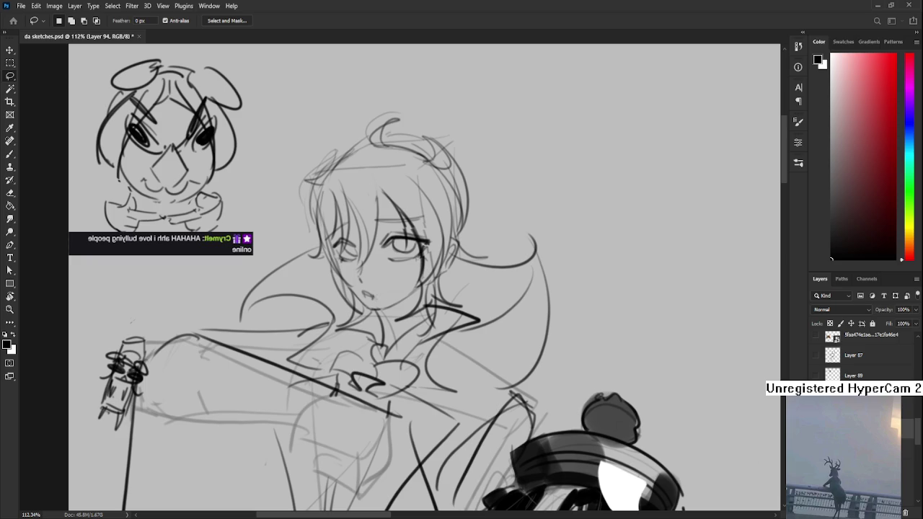
drag(676, 420, 625, 411)
Try a short hair stroke right of the boy's face, then undo it
key(b)
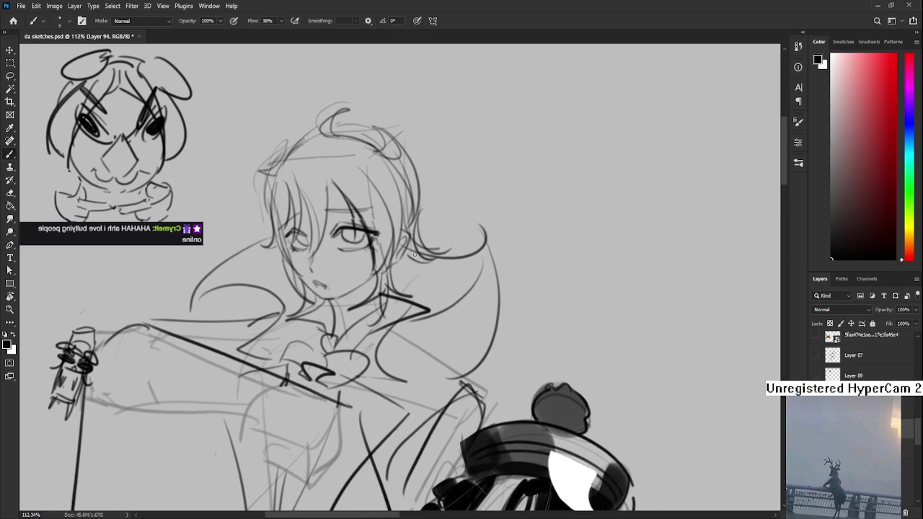
mouse_move(433, 225)
mouse_down()
mouse_move(415, 268)
mouse_move(423, 291)
mouse_up()
key(ctrl+z)
Flip the view back to normal, show the boy and chibi sketches, and pick a broad eraser
scroll(371, 143, down, 5)
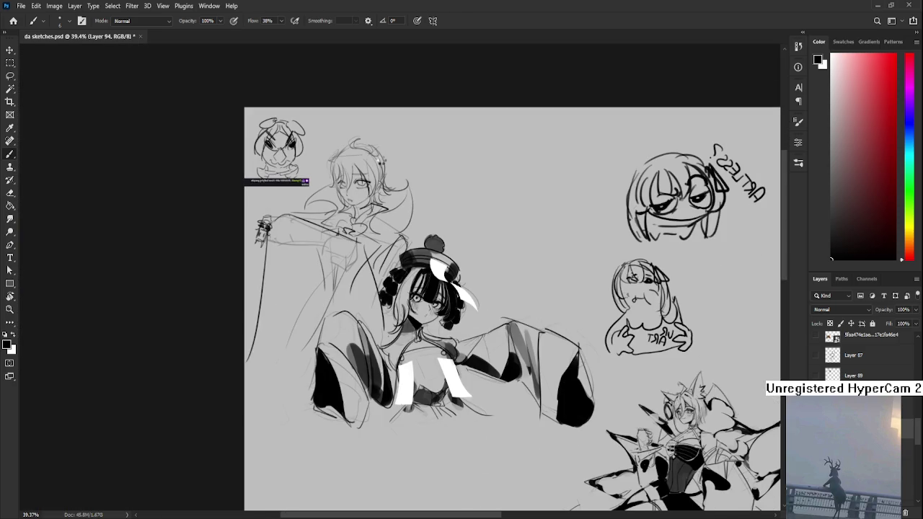
key(h)
scroll(371, 144, down, 1)
drag(544, 258, 318, 273)
scroll(318, 273, up, 2)
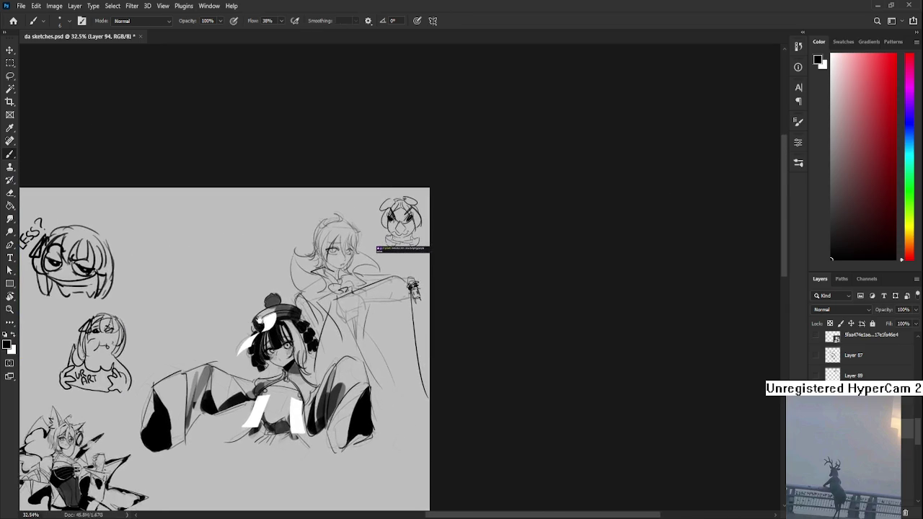
scroll(332, 270, up, 2)
scroll(356, 268, up, 1)
scroll(353, 268, up, 1)
scroll(354, 268, down, 3)
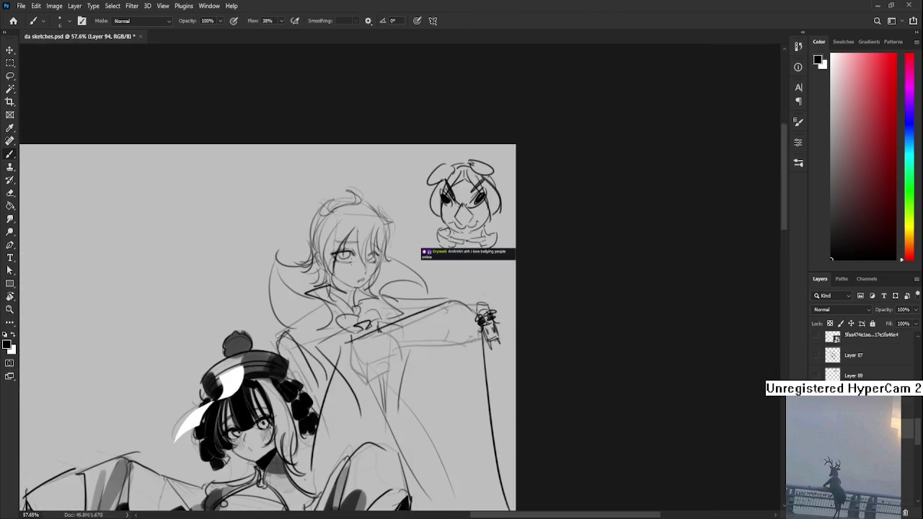
scroll(354, 268, down, 1)
key(e)
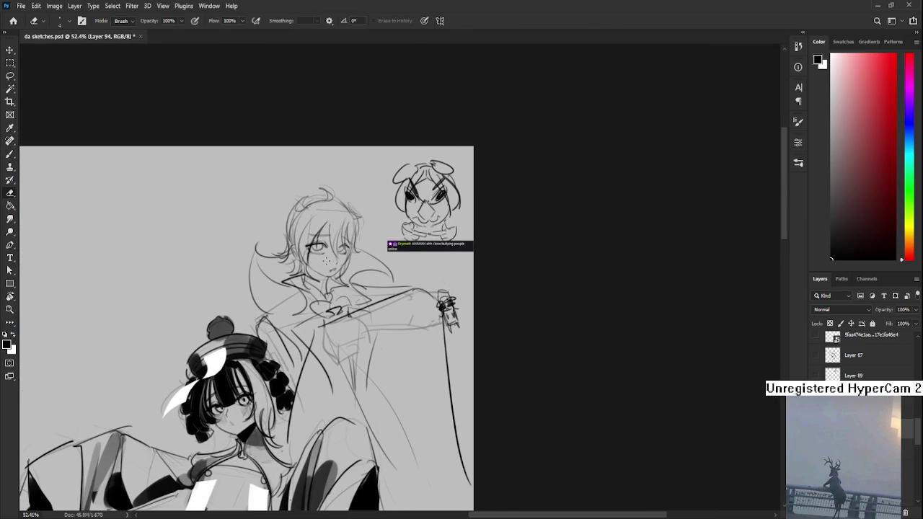
key(bracketright)
key(bracketright)
key(bracketright)
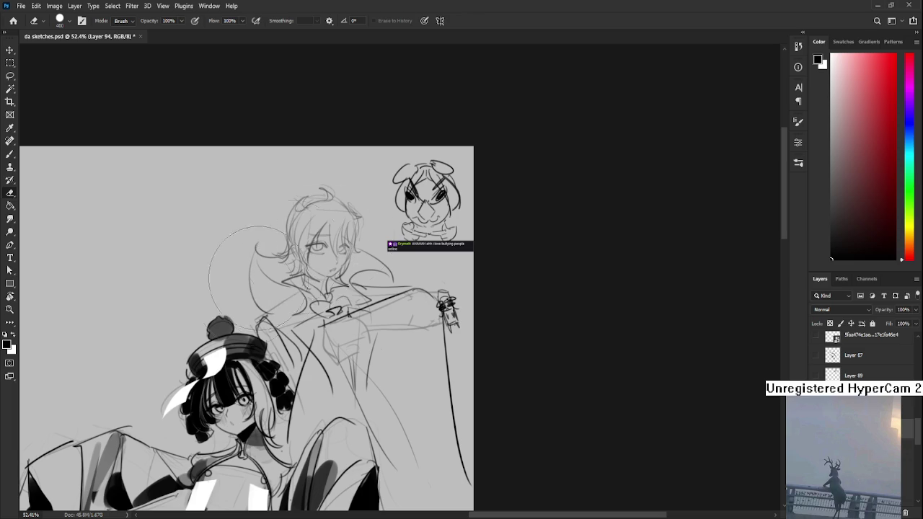
Erase the dark strokes across the outstretched arm and the lower long vertical line to faint lines
drag(354, 281, 404, 295)
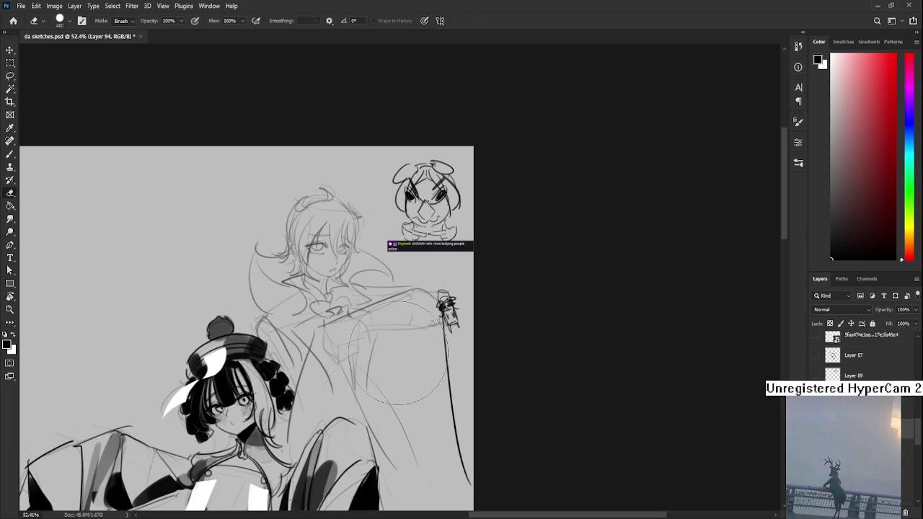
drag(448, 448, 437, 464)
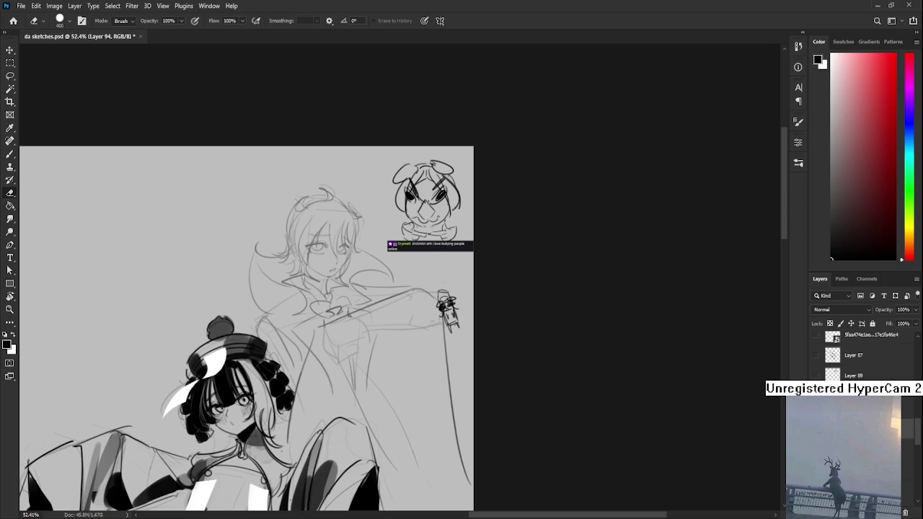
scroll(306, 229, up, 2)
scroll(306, 230, up, 2)
scroll(306, 230, up, 3)
scroll(306, 230, down, 2)
scroll(306, 229, down, 2)
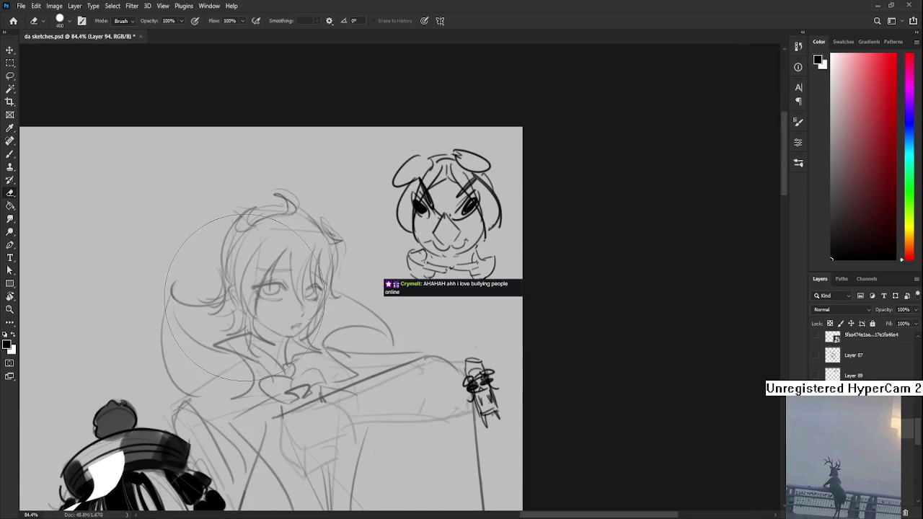
key(bracketleft)
key(bracketleft)
key(bracketleft)
key(bracketleft)
key(bracketleft)
key(bracketleft)
key(b)
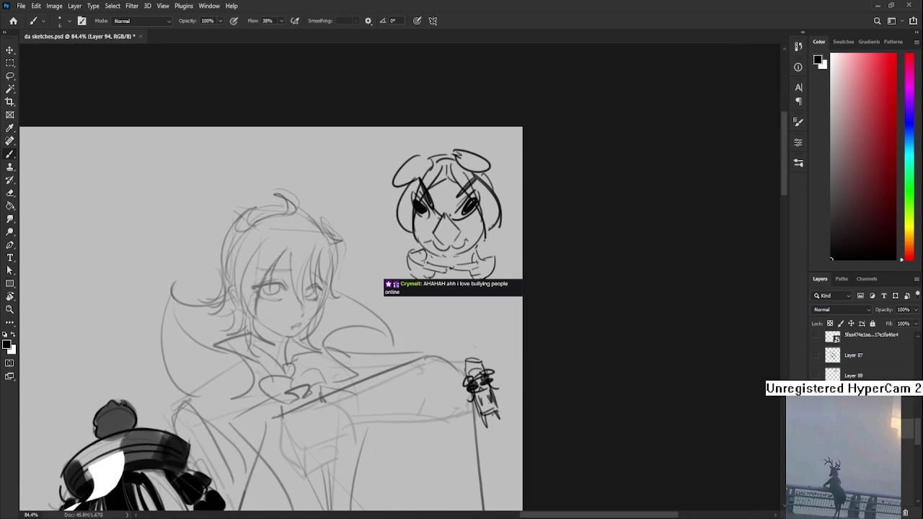
scroll(265, 292, up, 2)
scroll(264, 293, up, 2)
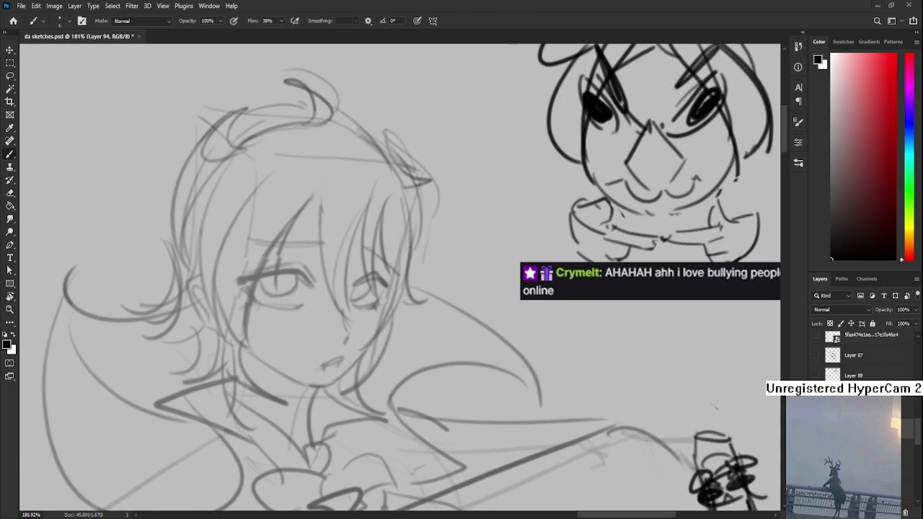
scroll(260, 271, down, 3)
scroll(260, 271, up, 2)
scroll(260, 271, up, 2)
scroll(260, 270, down, 2)
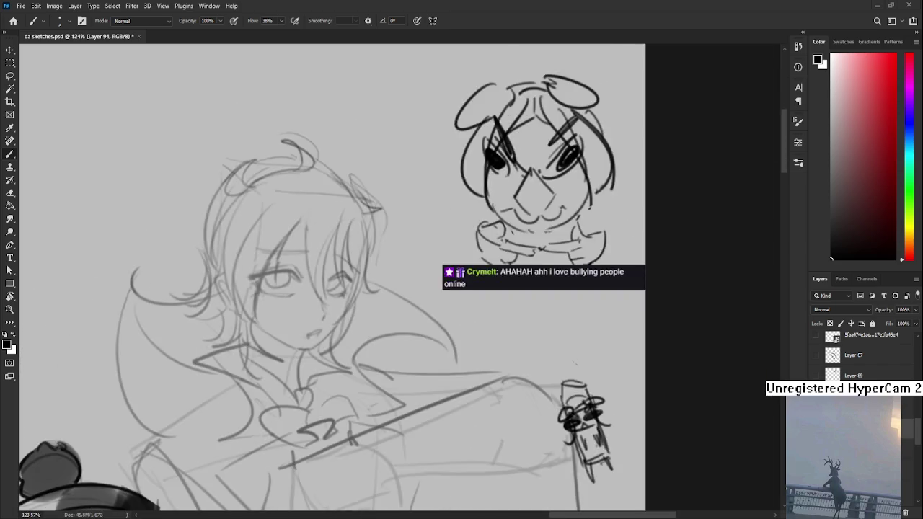
scroll(260, 281, down, 2)
scroll(260, 281, up, 1)
scroll(260, 281, up, 3)
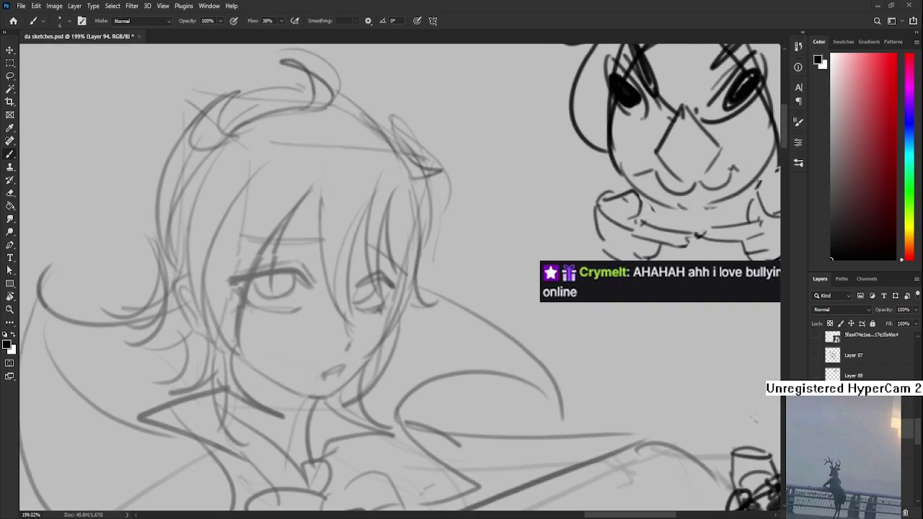
scroll(295, 320, down, 1)
scroll(295, 319, left, 2)
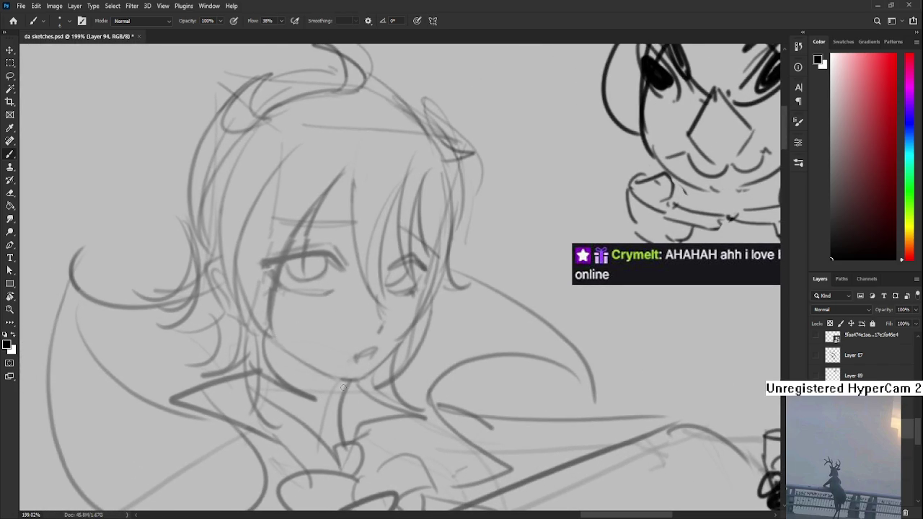
scroll(339, 375, down, 1)
scroll(339, 375, left, 1)
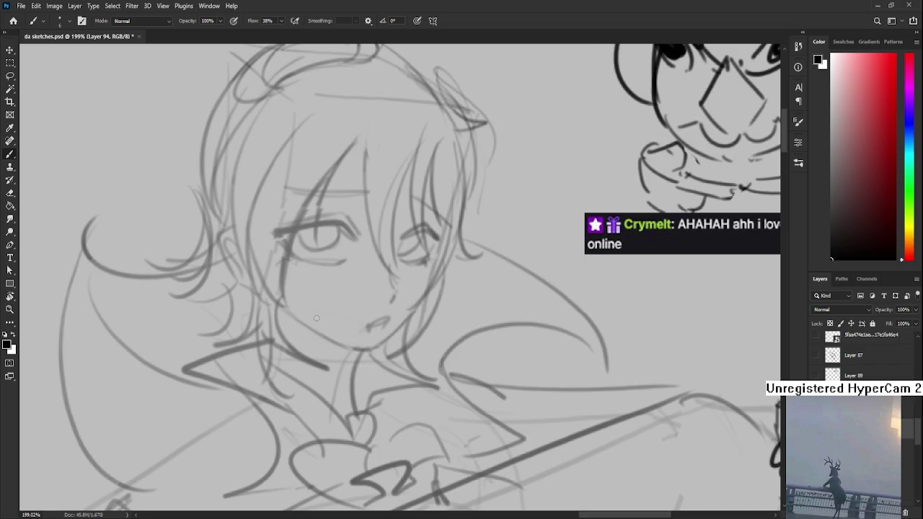
scroll(316, 318, down, 3)
scroll(365, 257, down, 3)
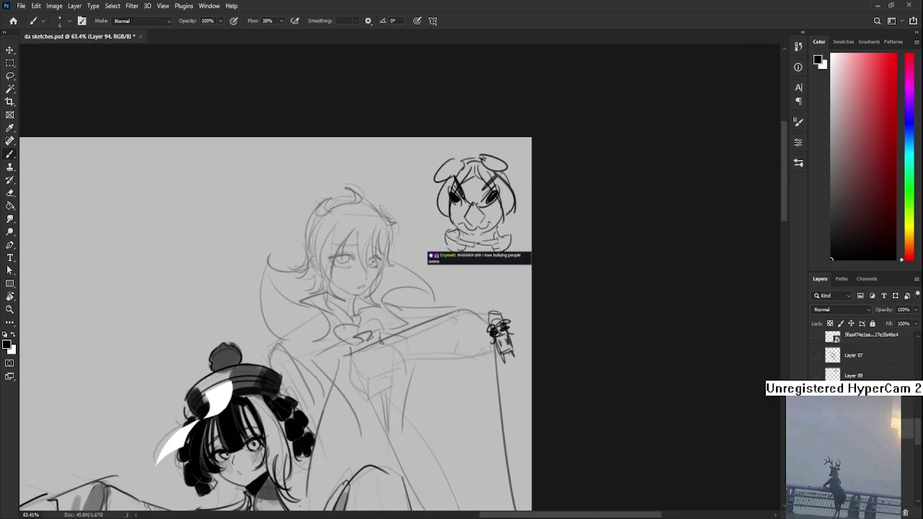
scroll(371, 389, up, 1)
scroll(372, 390, up, 1)
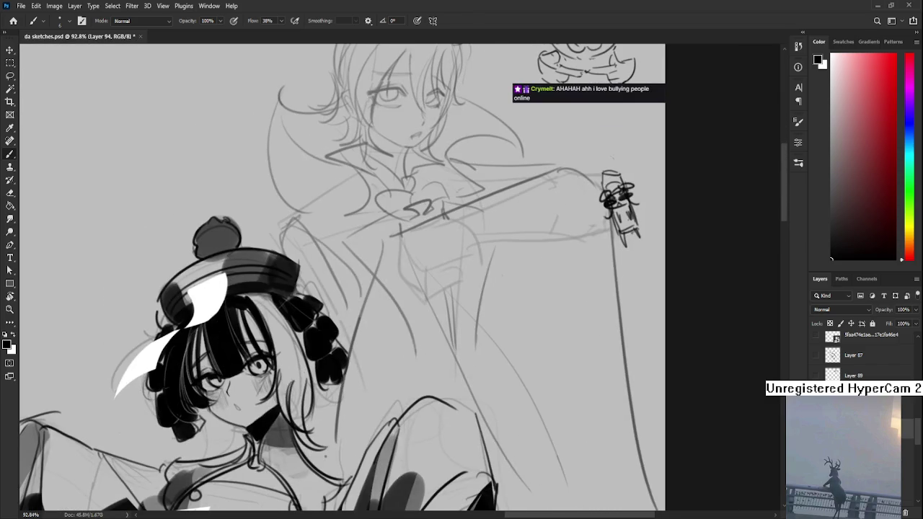
scroll(371, 390, up, 1)
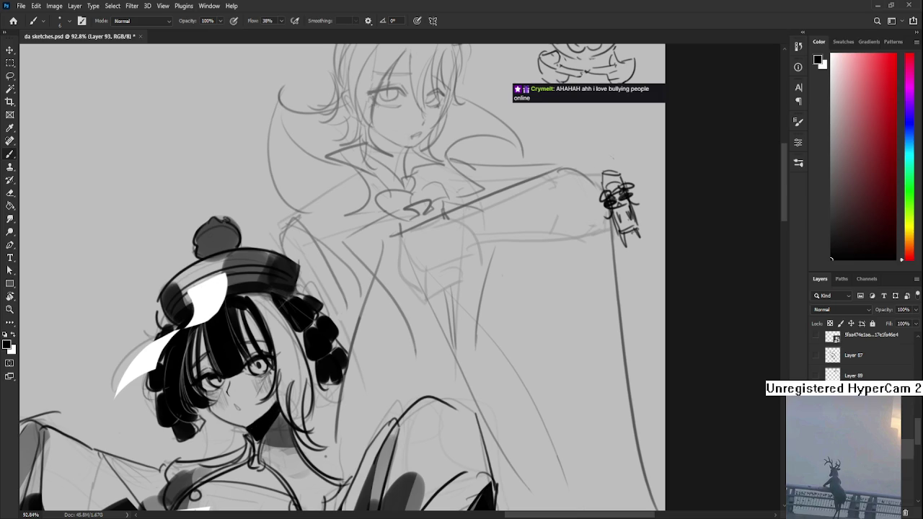
scroll(359, 215, down, 1)
scroll(359, 215, down, 1)
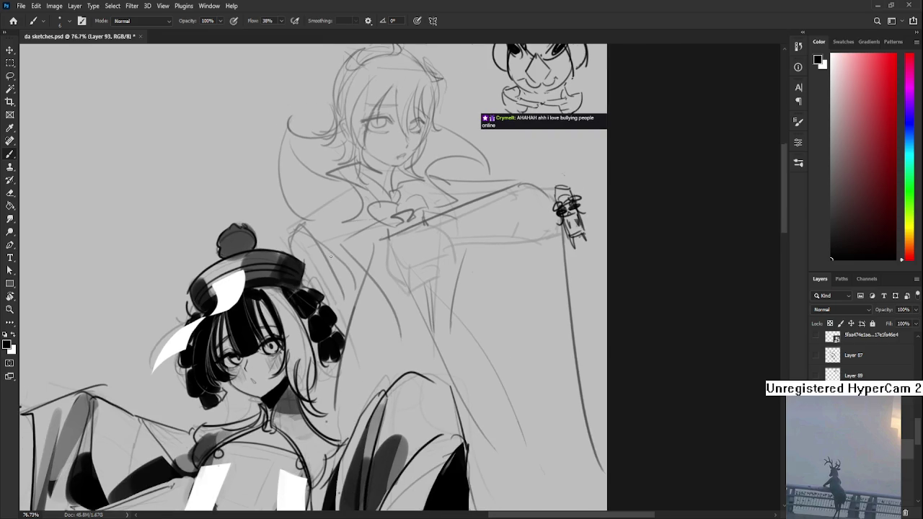
scroll(359, 215, down, 1)
scroll(311, 224, up, 2)
scroll(310, 223, up, 2)
scroll(310, 224, up, 1)
scroll(314, 297, up, 2)
scroll(313, 297, up, 1)
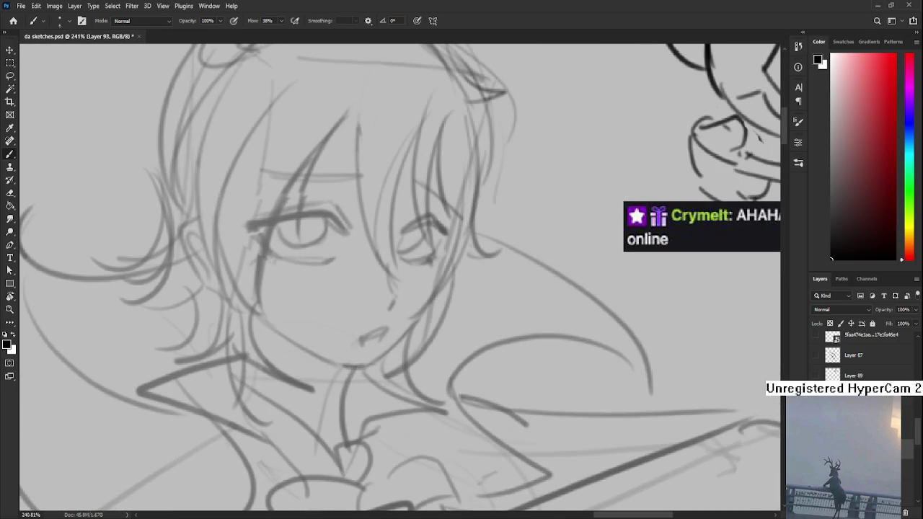
scroll(346, 207, up, 1)
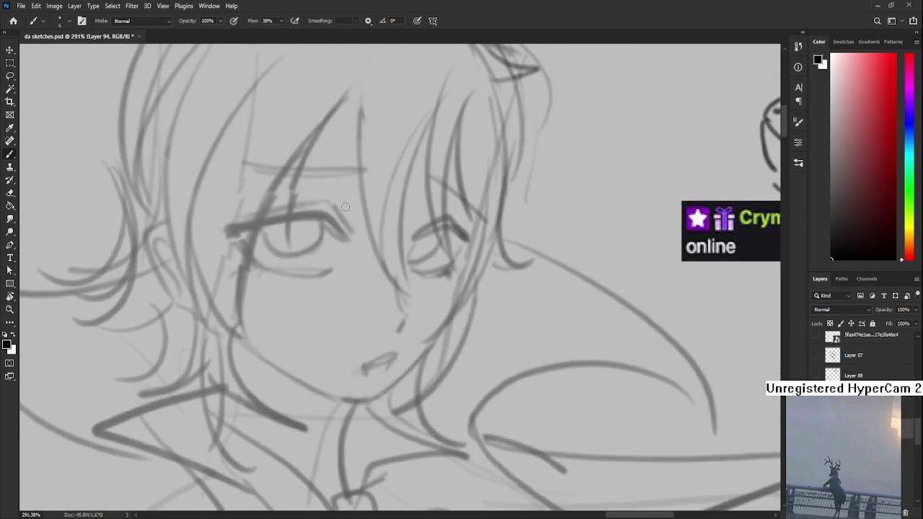
Ink a bold black upper lash line over the left eye, retrying it with several undos
mouse_move(230, 244)
mouse_down()
mouse_move(332, 213)
mouse_move(257, 225)
mouse_move(334, 214)
mouse_up()
key(ctrl+z)
key(ctrl+z)
key(ctrl+z)
drag(231, 244, 324, 212)
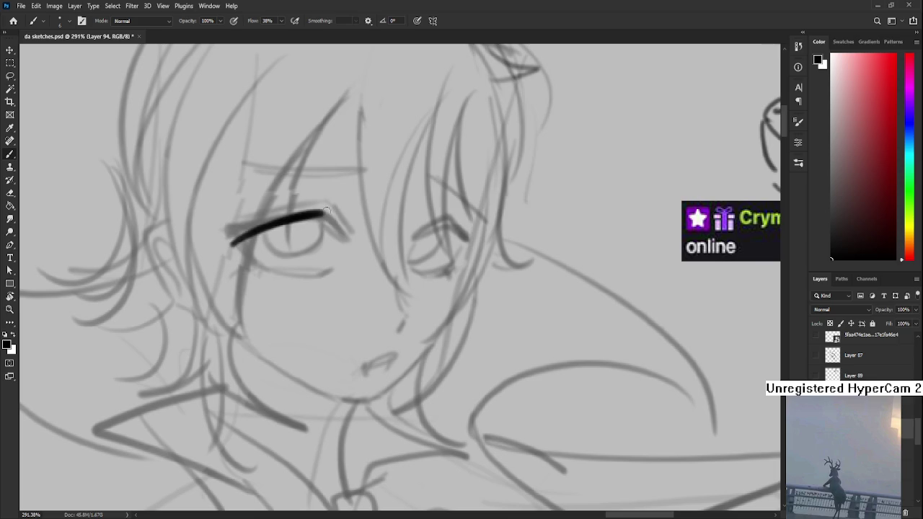
key(ctrl+z)
key(ctrl+z)
mouse_move(235, 233)
mouse_down()
mouse_move(326, 216)
mouse_move(336, 215)
mouse_move(340, 236)
mouse_move(348, 233)
mouse_up()
key(ctrl+z)
key(ctrl+z)
drag(288, 219, 235, 232)
mouse_move(287, 217)
mouse_down()
mouse_move(243, 228)
mouse_move(261, 262)
mouse_move(238, 235)
mouse_move(261, 264)
mouse_move(231, 231)
mouse_up()
key(ctrl+z)
key(ctrl+z)
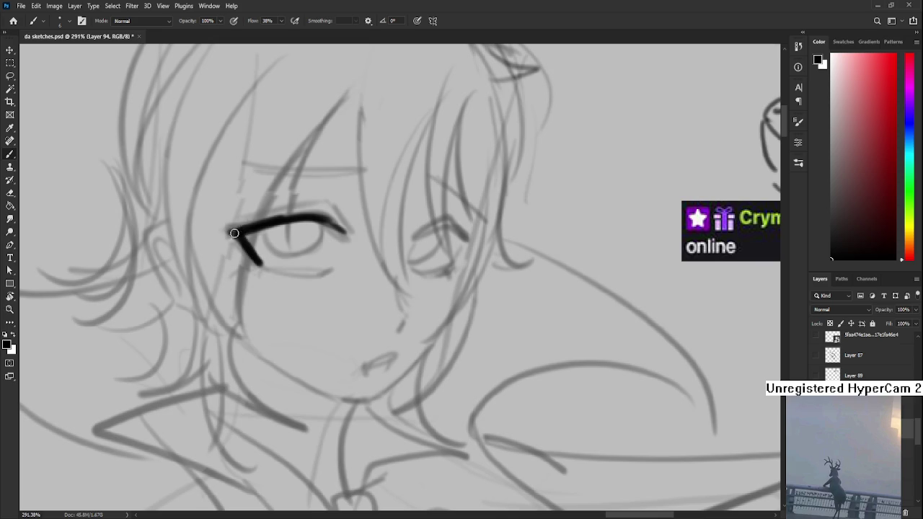
Add lower-eyelid strokes with a size 25 brush and darken the left eye's outline
mouse_move(285, 252)
mouse_down()
mouse_move(293, 220)
mouse_move(334, 239)
mouse_up()
drag(268, 238, 263, 244)
key(e)
key(b)
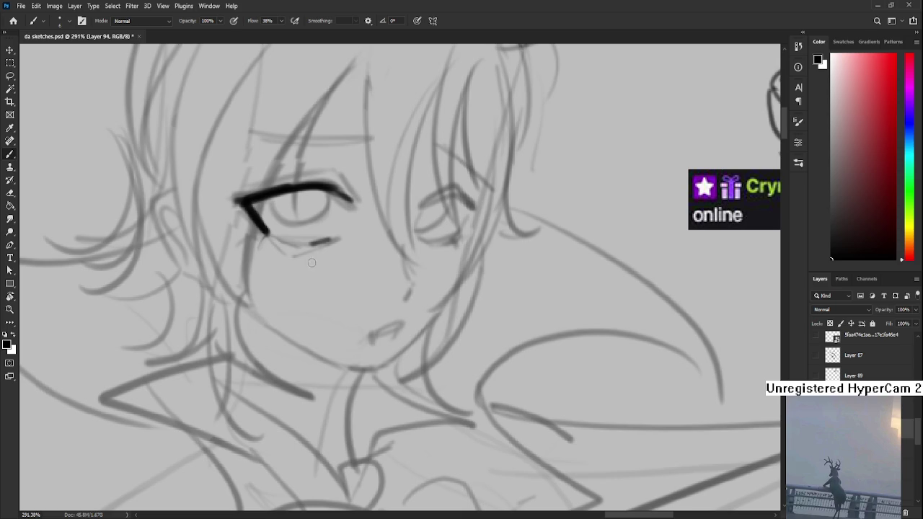
key(bracketright)
key(bracketright)
key(bracketright)
mouse_move(269, 239)
mouse_down()
mouse_move(296, 251)
mouse_move(338, 239)
mouse_up()
key(e)
scroll(353, 228, up, 2)
key(b)
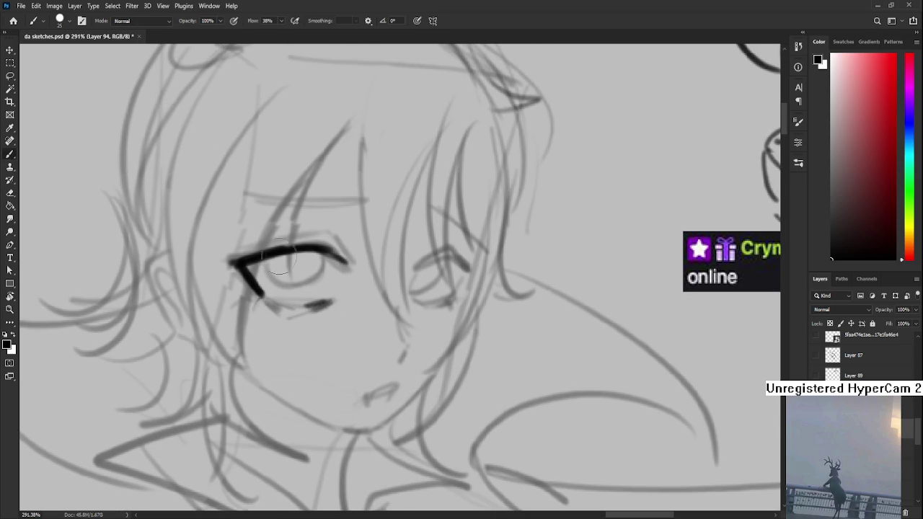
key(bracketleft)
drag(268, 265, 306, 282)
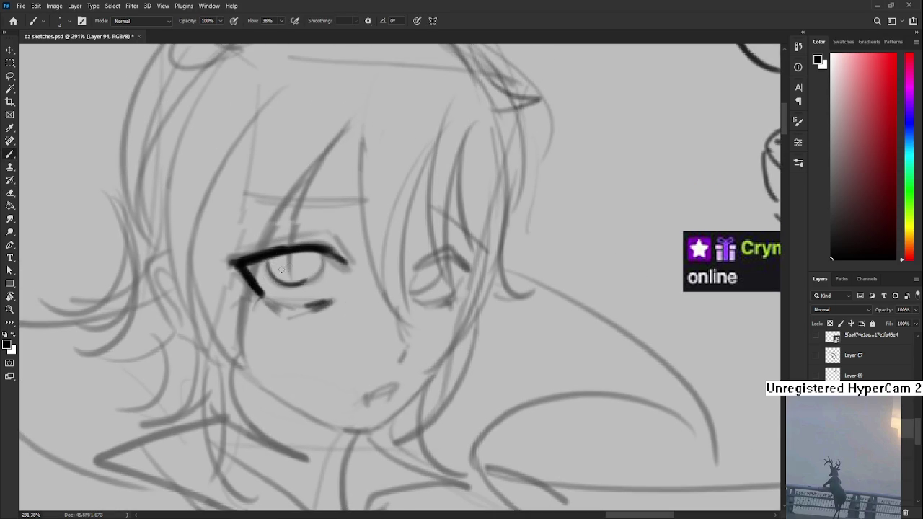
scroll(313, 276, down, 4)
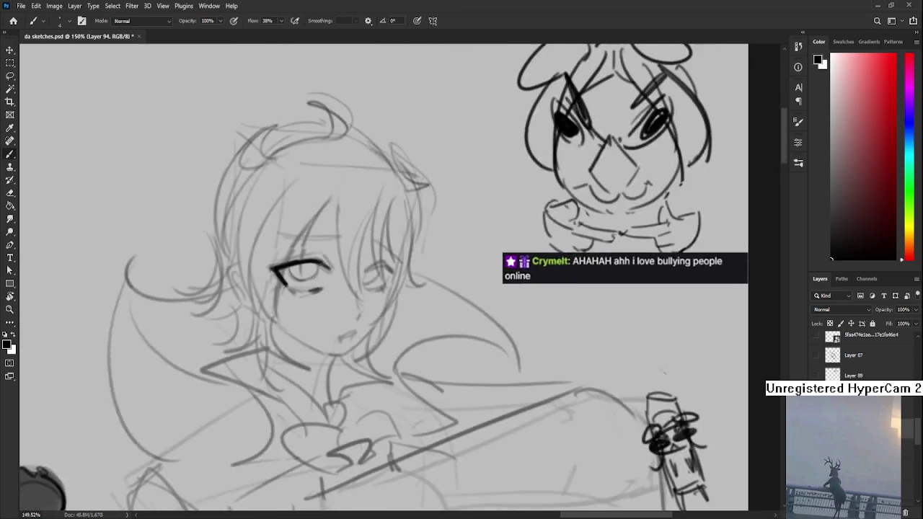
Sketch a small pointed arch shape with a peaked tip left of the boy's head
scroll(312, 276, down, 2)
scroll(447, 317, up, 1)
drag(256, 265, 259, 302)
mouse_move(255, 265)
mouse_down()
mouse_move(284, 251)
mouse_move(285, 286)
mouse_up()
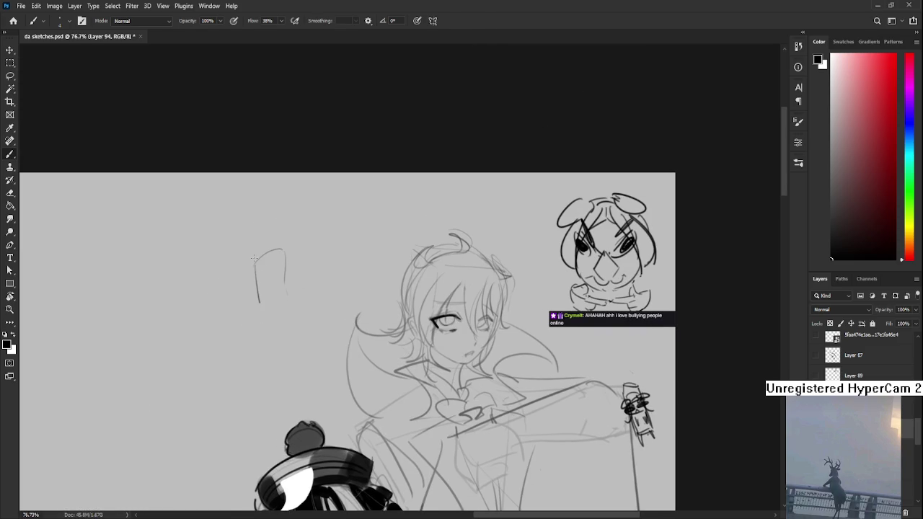
drag(258, 257, 262, 222)
mouse_move(257, 254)
mouse_down()
mouse_move(267, 211)
mouse_move(282, 245)
mouse_up()
key(ctrl+z)
drag(253, 247, 253, 229)
mouse_move(287, 287)
mouse_down()
mouse_move(286, 257)
mouse_move(292, 268)
mouse_up()
Fill the pointed shape's inside black and touch up its right edge
drag(254, 261, 284, 250)
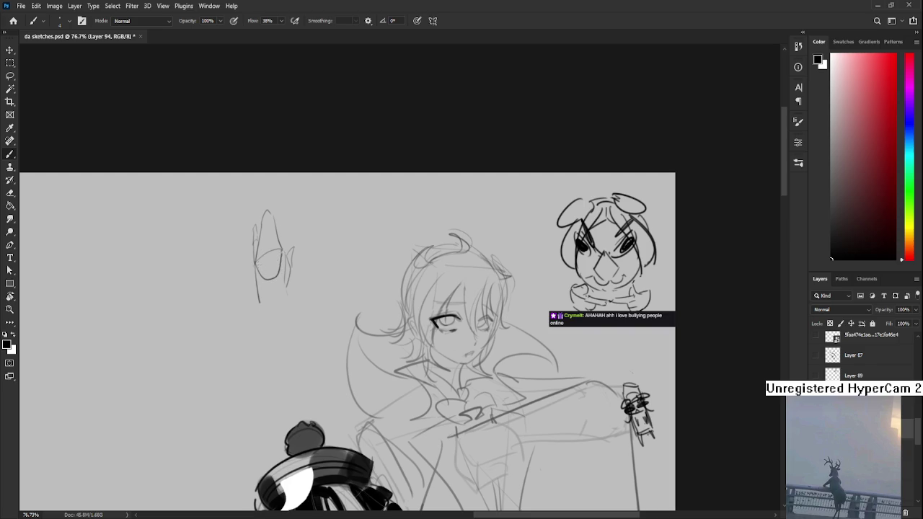
mouse_move(261, 238)
mouse_down()
mouse_move(261, 277)
mouse_move(264, 235)
mouse_move(269, 281)
mouse_move(279, 273)
mouse_move(270, 221)
mouse_move(280, 254)
mouse_move(266, 215)
mouse_move(257, 264)
mouse_move(256, 226)
mouse_up()
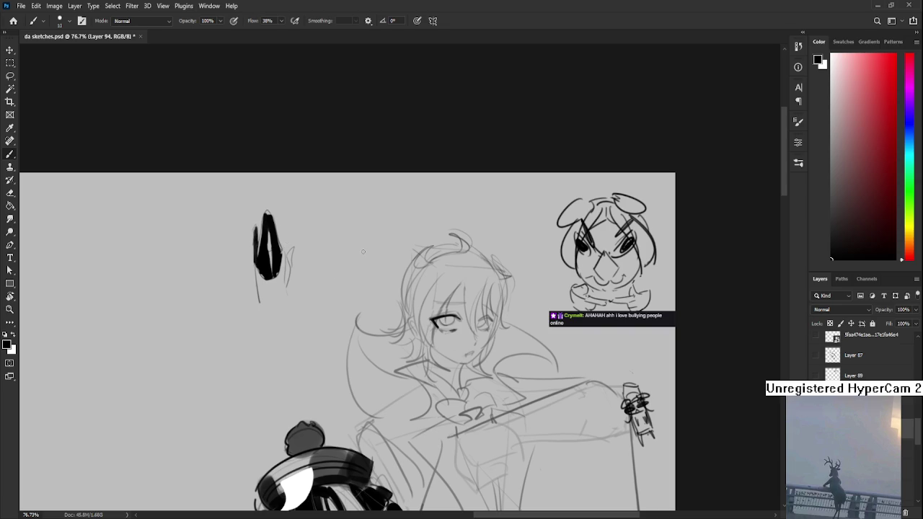
drag(279, 270, 288, 284)
mouse_move(290, 252)
mouse_down()
mouse_move(288, 283)
mouse_move(291, 265)
mouse_move(302, 270)
mouse_move(288, 271)
mouse_move(288, 286)
mouse_move(290, 267)
mouse_up()
key(ctrl+z)
key(ctrl+z)
key(ctrl+z)
key(ctrl+z)
key(e)
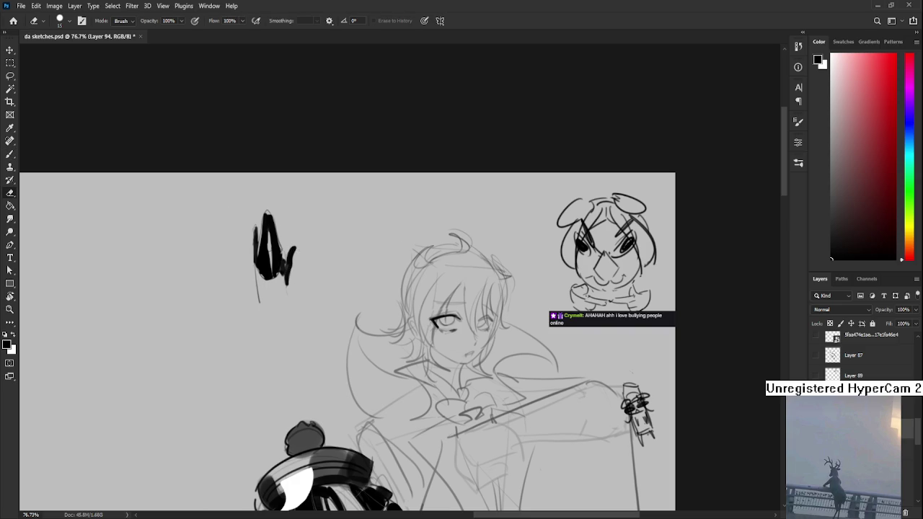
scroll(312, 242, down, 5)
scroll(314, 240, up, 2)
Lasso and delete the stray black scribble beside the boy's head
scroll(314, 240, up, 1)
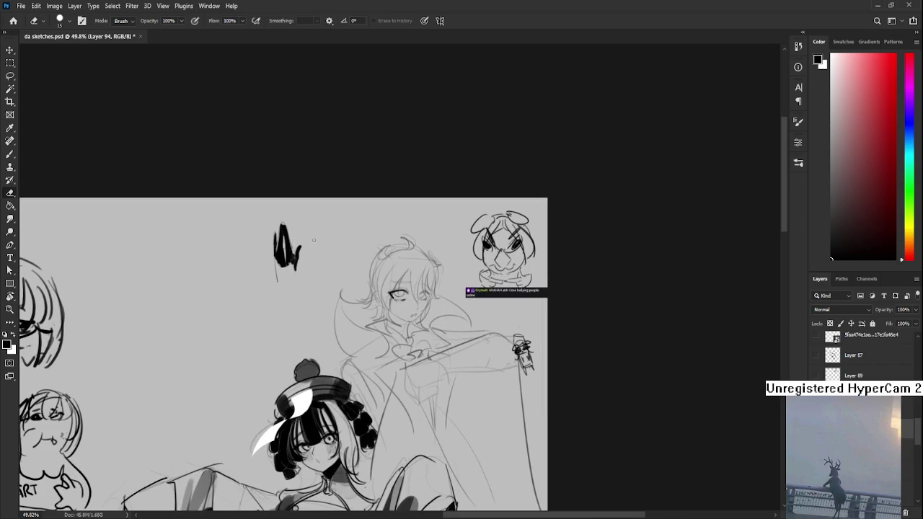
key(l)
drag(271, 217, 267, 295)
key(Delete)
key(ctrl+d)
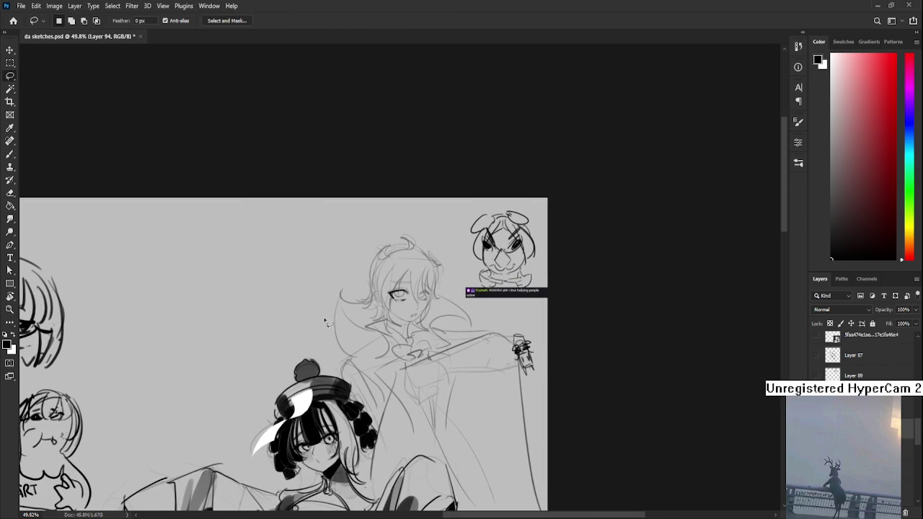
Zoom in on the face and try a lower line for the left eye, then undo it
scroll(319, 320, up, 2)
scroll(361, 317, up, 3)
scroll(372, 373, up, 3)
scroll(371, 373, up, 2)
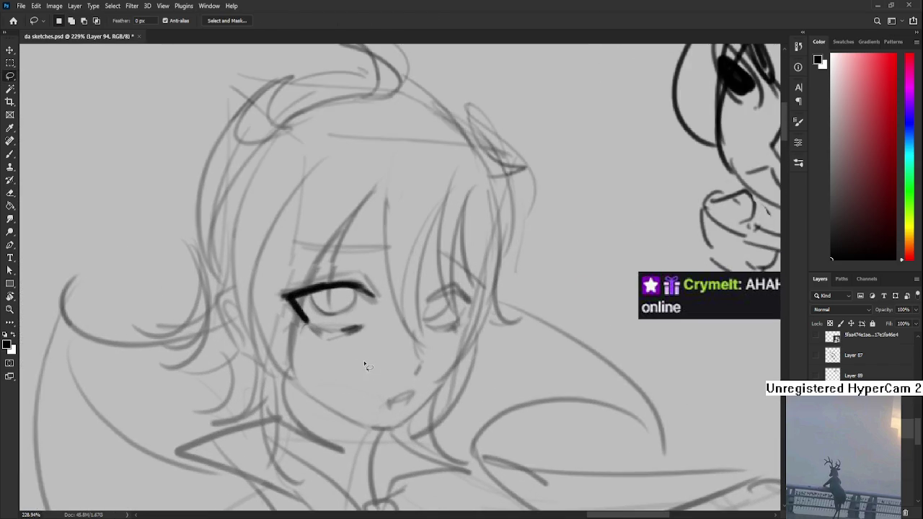
key(b)
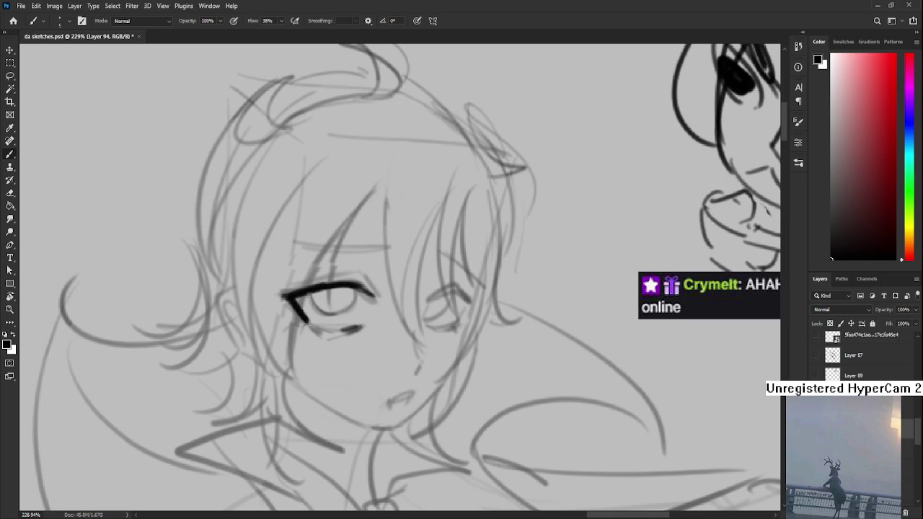
drag(310, 295, 353, 300)
key(ctrl+z)
Draw a bold square box outline left of the boy's face
scroll(347, 285, left, 5)
mouse_move(251, 184)
mouse_down()
mouse_move(266, 251)
mouse_move(332, 249)
mouse_up()
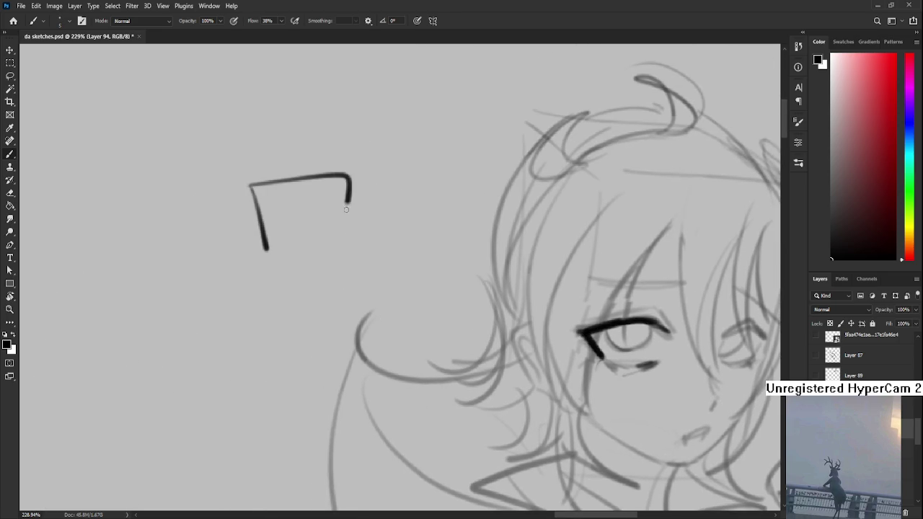
drag(264, 252, 328, 250)
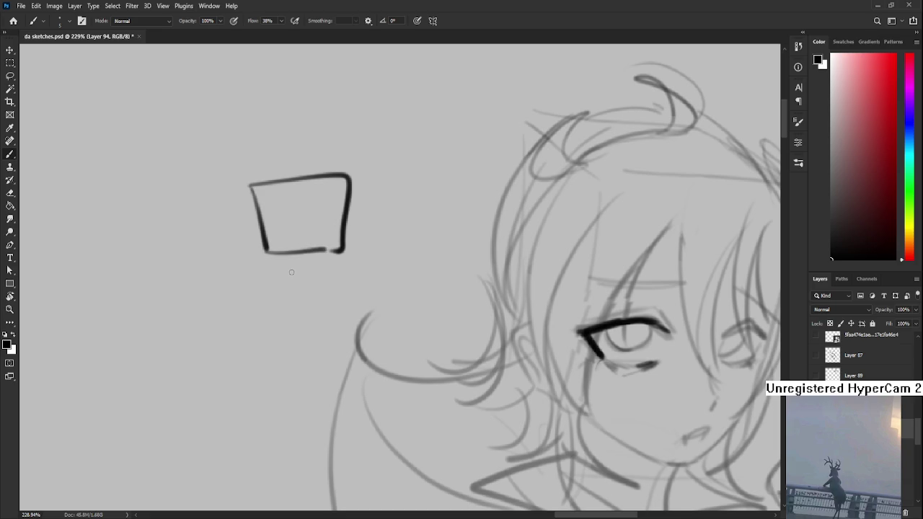
Add an arrow stroke below the box and a curve inside its top, undoing misplaced attempts
mouse_move(232, 267)
mouse_down()
mouse_move(254, 259)
mouse_move(242, 273)
mouse_move(249, 278)
mouse_move(267, 259)
mouse_up()
key(ctrl+z)
key(ctrl+z)
mouse_move(257, 191)
mouse_down()
mouse_move(315, 216)
mouse_move(345, 192)
mouse_up()
key(ctrl+z)
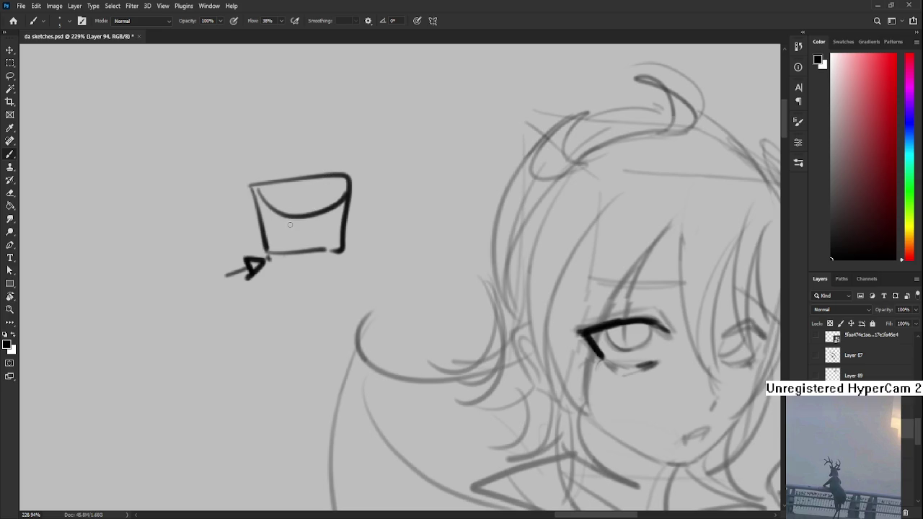
Lasso the box-and-arrow doodle and cut it from Layer 94
key(l)
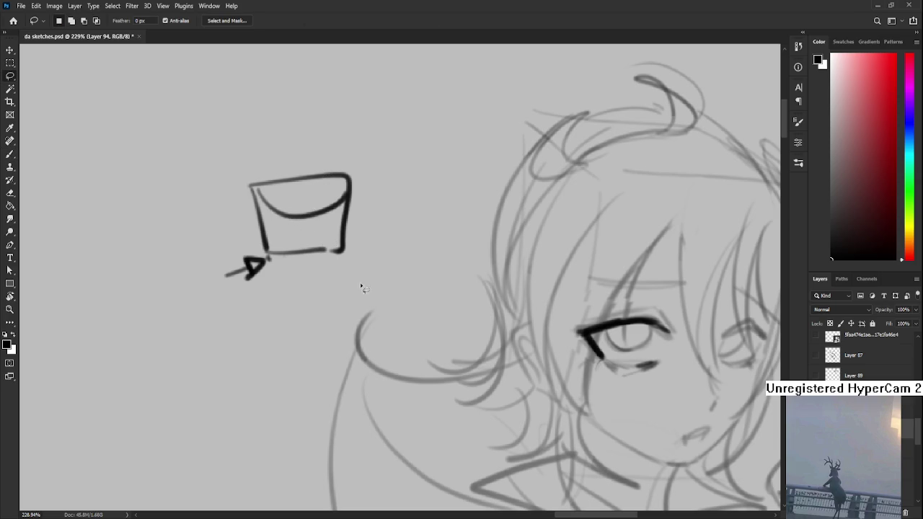
mouse_move(346, 272)
mouse_down()
mouse_move(373, 258)
mouse_move(393, 206)
mouse_move(380, 248)
mouse_up()
key(ctrl+x)
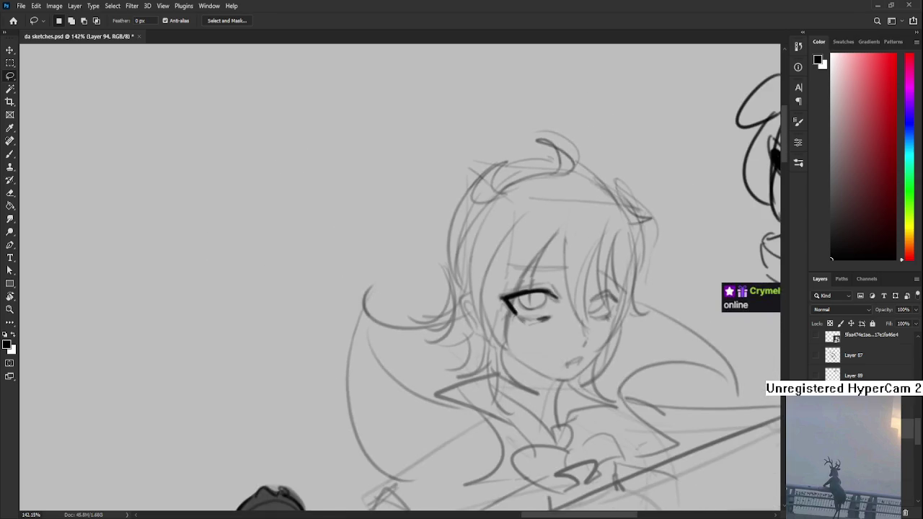
Redraw the left eye's upper lash line thicker and add a thin lash stroke above it
mouse_move(593, 335)
mouse_down()
mouse_move(273, 303)
mouse_move(288, 269)
mouse_move(316, 284)
mouse_move(343, 261)
mouse_move(326, 286)
mouse_move(347, 251)
mouse_move(346, 225)
mouse_up()
key(b)
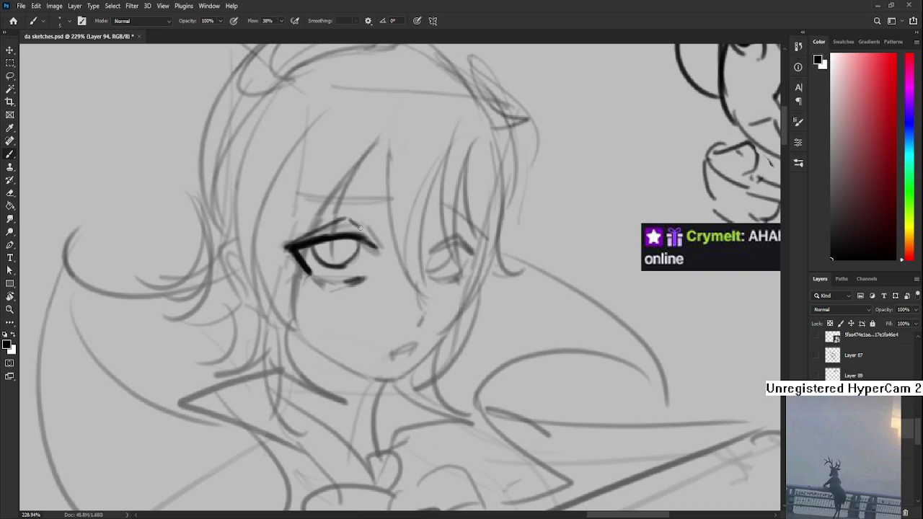
key(ctrl+z)
mouse_move(285, 247)
mouse_down()
mouse_move(334, 223)
mouse_move(376, 243)
mouse_up()
key(ctrl+z)
drag(289, 247, 330, 228)
scroll(371, 270, down, 2)
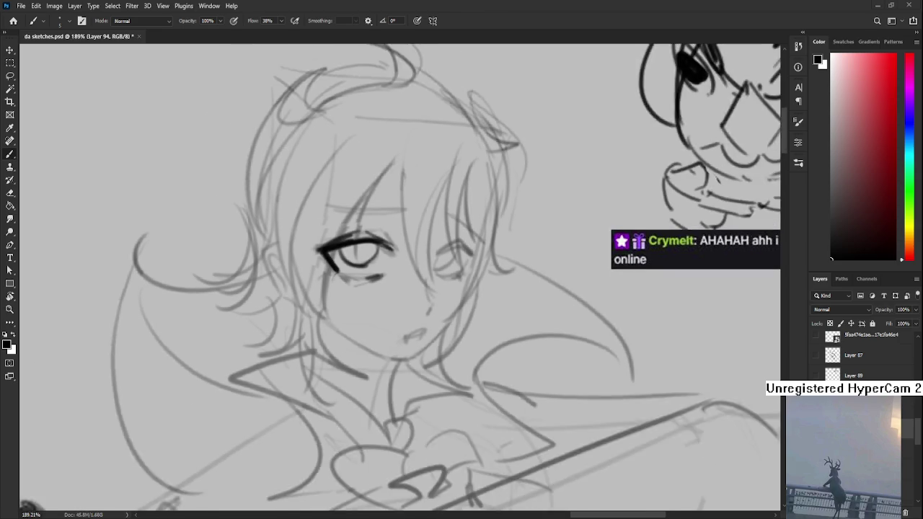
Thicken the left upper eyelid, ink a bold eyebrow above it, and paint an oval pupil
scroll(372, 270, up, 3)
drag(369, 241, 380, 247)
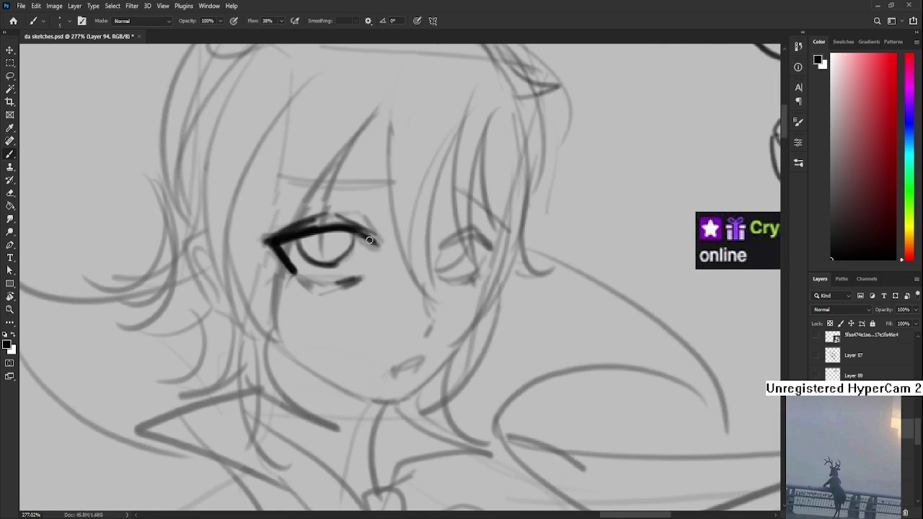
drag(358, 234, 380, 222)
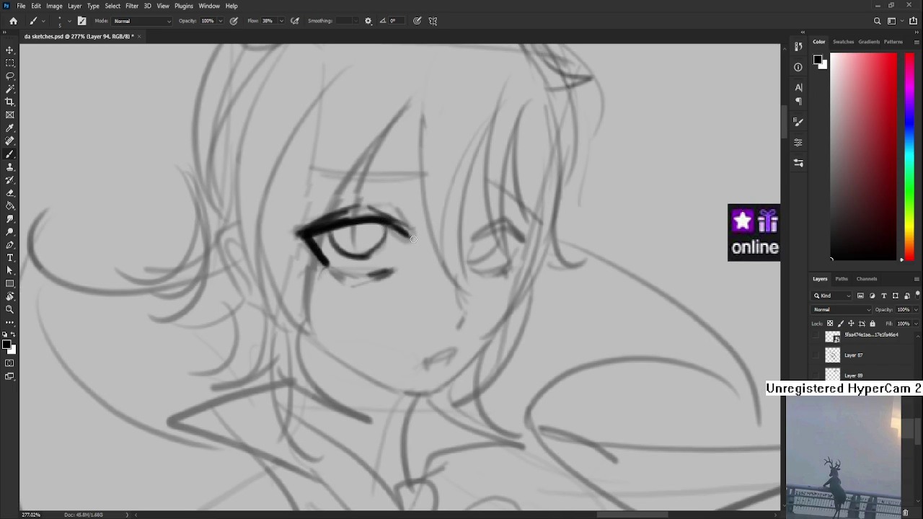
scroll(412, 237, down, 2)
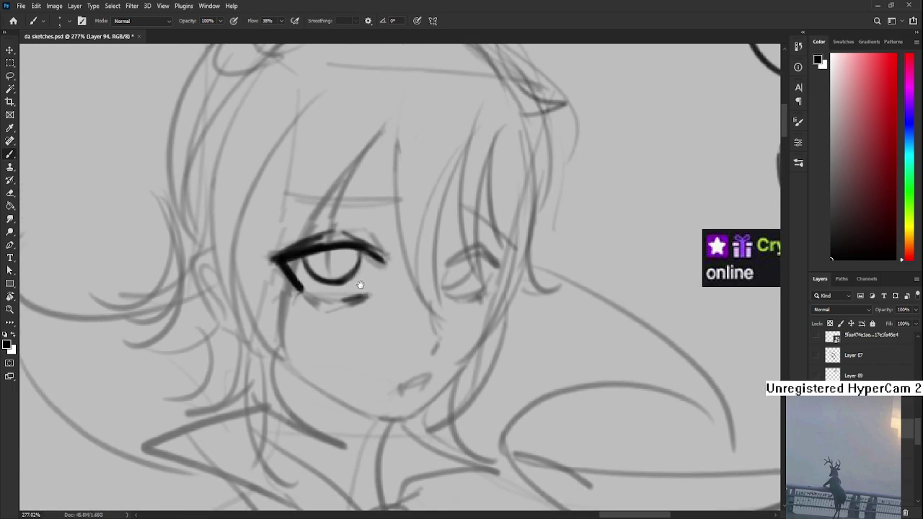
drag(337, 253, 379, 259)
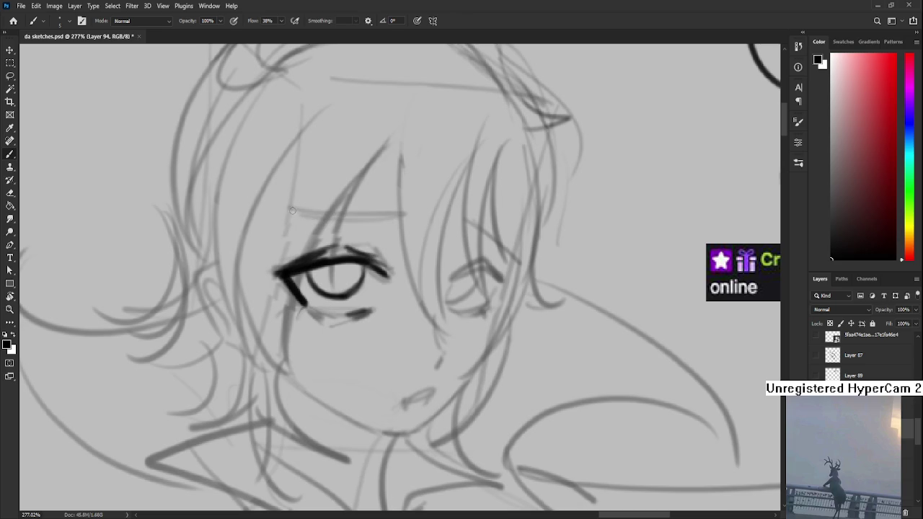
drag(283, 214, 408, 212)
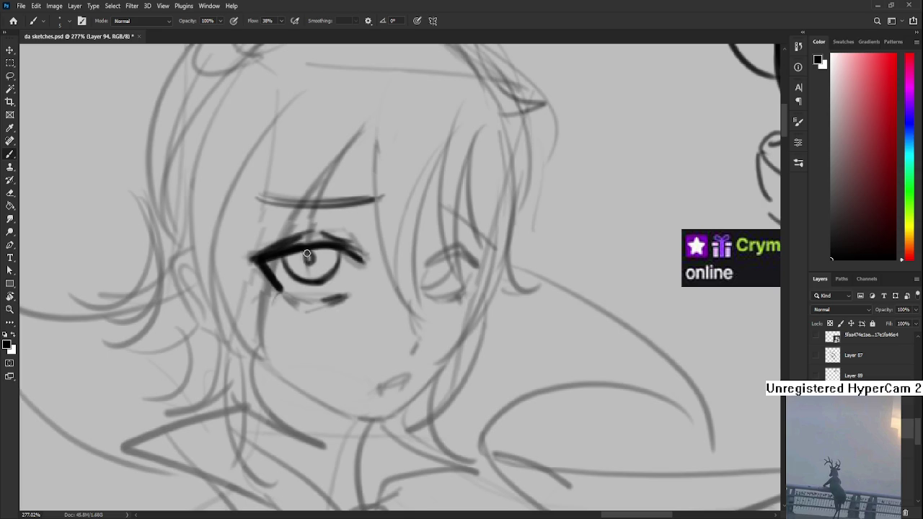
drag(306, 255, 310, 264)
drag(313, 255, 294, 256)
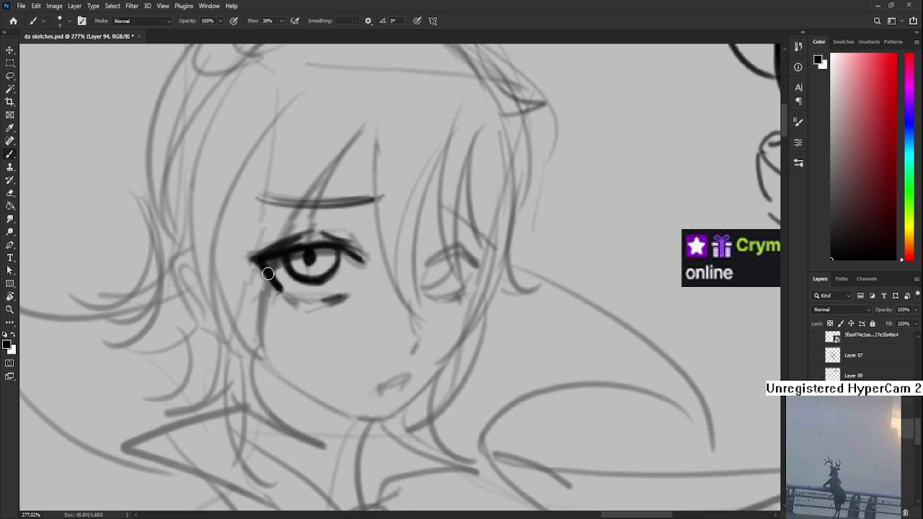
key(bracketright)
drag(290, 251, 337, 240)
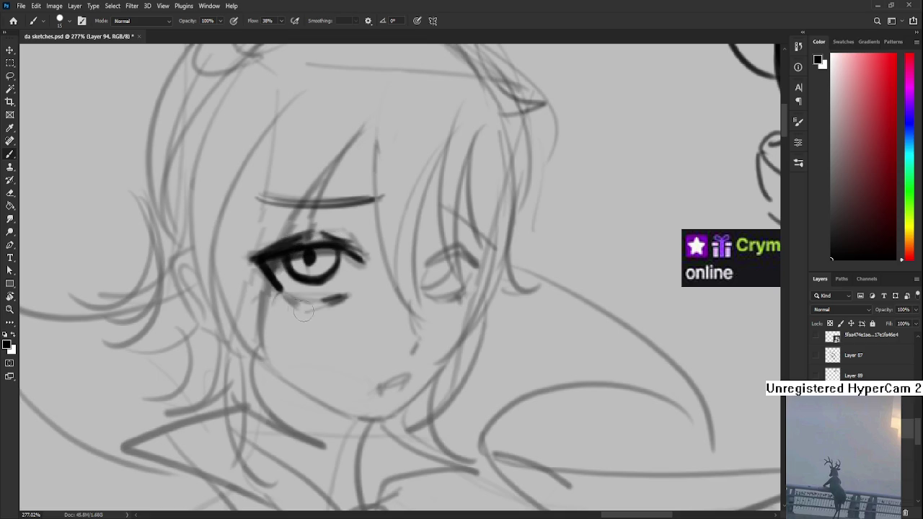
Ink the boy's angular nose line, extending it down-left and thickening it
drag(356, 285, 329, 279)
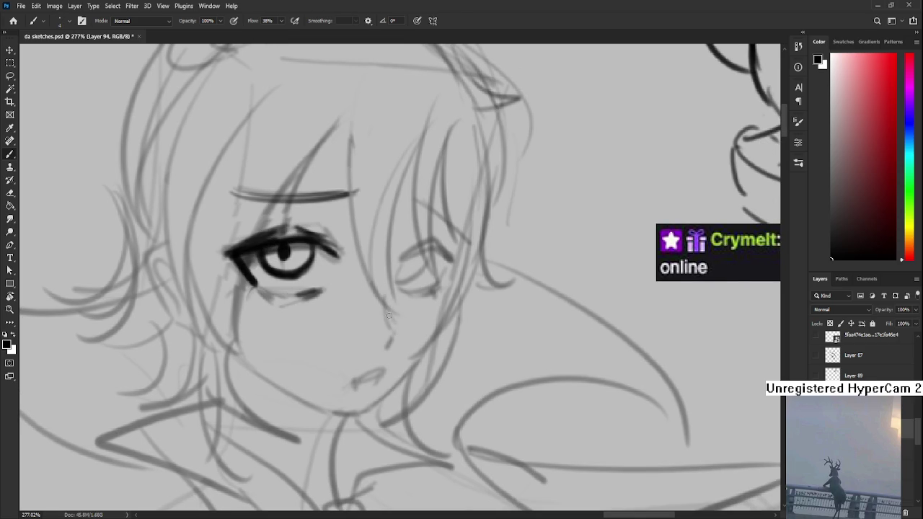
drag(383, 302, 390, 330)
key(e)
key(b)
drag(391, 332, 382, 343)
drag(385, 303, 399, 337)
mouse_move(364, 372)
mouse_down()
mouse_move(398, 309)
mouse_move(422, 304)
mouse_move(393, 333)
mouse_up()
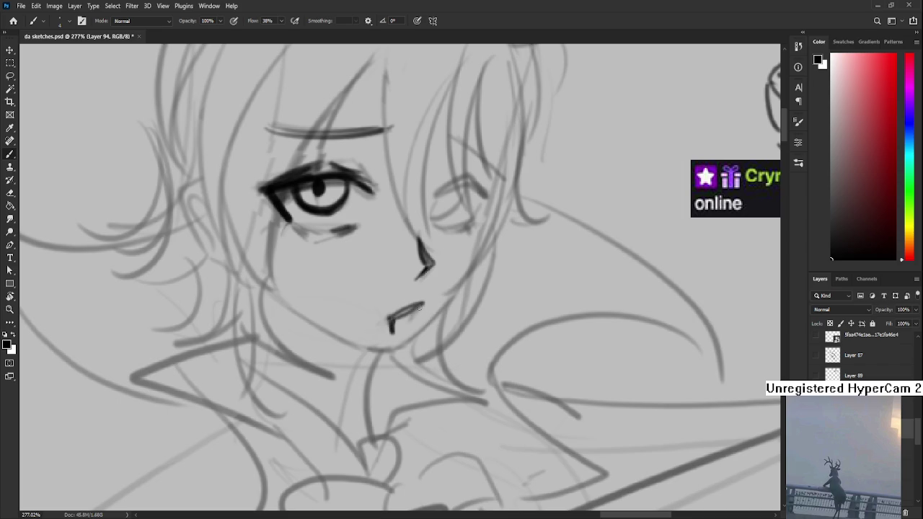
Ink the right eye's upper and lower lids, undoing and reworking the strokes
mouse_move(460, 182)
mouse_down()
mouse_move(392, 291)
mouse_move(411, 296)
mouse_move(408, 289)
mouse_move(424, 317)
mouse_up()
key(ctrl+z)
key(ctrl+z)
mouse_move(365, 309)
mouse_down()
mouse_move(413, 299)
mouse_move(421, 312)
mouse_move(416, 294)
mouse_move(423, 312)
mouse_move(419, 283)
mouse_move(382, 303)
mouse_up()
key(ctrl+z)
key(ctrl+z)
key(ctrl+z)
key(ctrl+z)
key(ctrl+z)
mouse_move(386, 266)
mouse_down()
mouse_move(381, 306)
mouse_move(397, 307)
mouse_move(435, 283)
mouse_move(431, 274)
mouse_move(393, 306)
mouse_move(408, 301)
mouse_up()
key(ctrl+z)
key(ctrl+z)
key(ctrl+z)
mouse_move(431, 268)
mouse_down()
mouse_move(389, 306)
mouse_move(384, 293)
mouse_move(417, 248)
mouse_move(446, 264)
mouse_up()
key(ctrl+z)
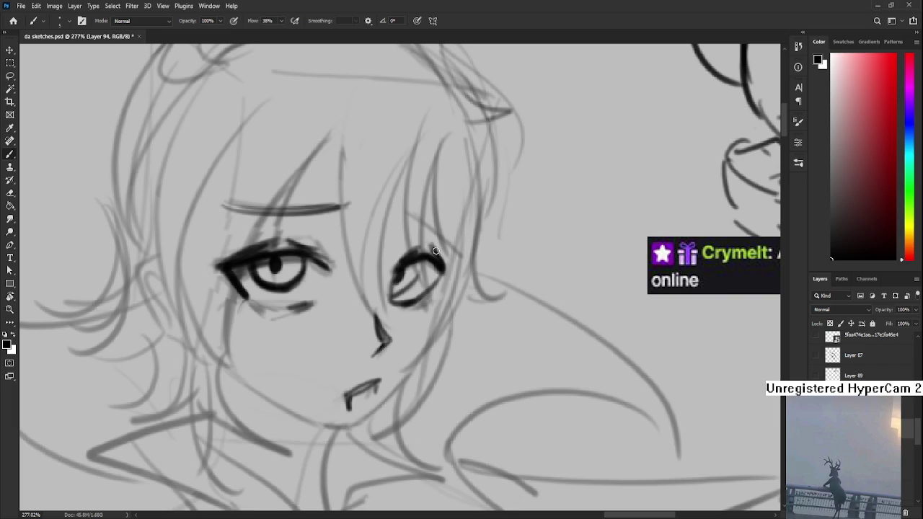
Add a dark mark inside the right eye, darken its upper lid, and zoom out to 191%
scroll(443, 263, down, 1)
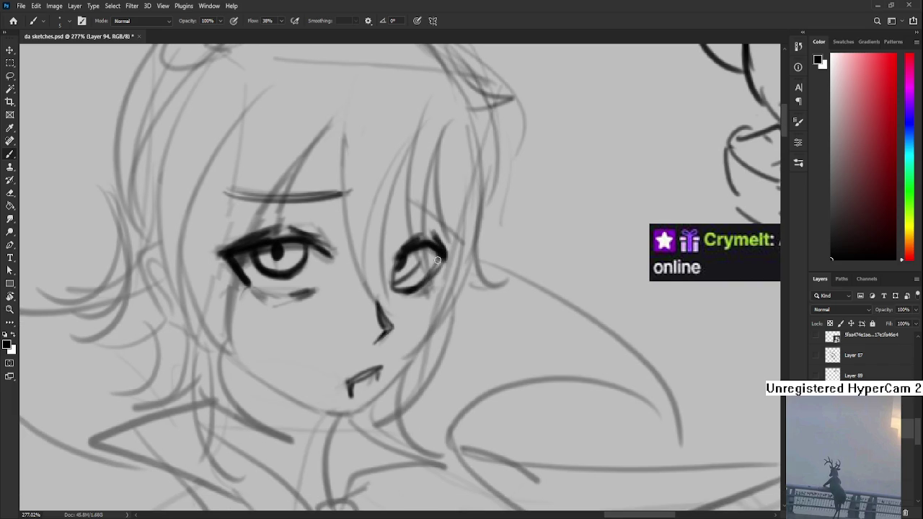
drag(437, 250, 408, 292)
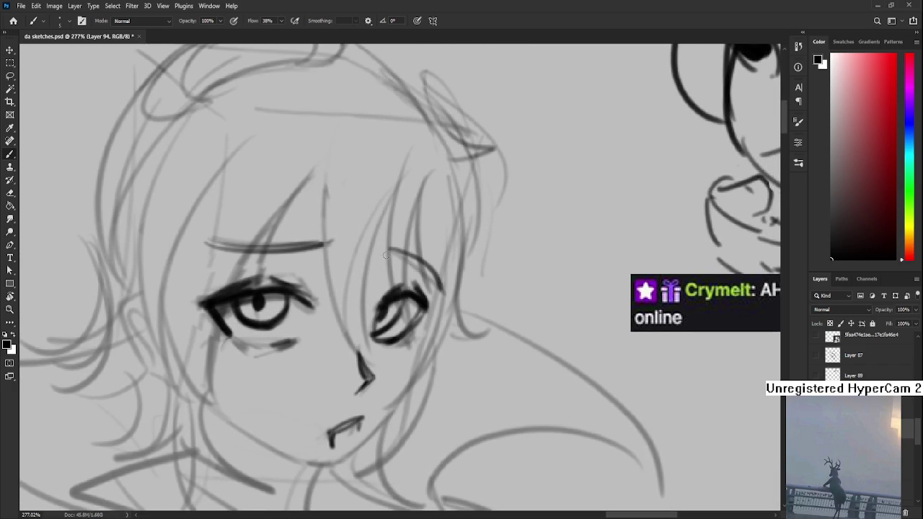
mouse_move(417, 336)
mouse_down()
mouse_move(425, 260)
mouse_move(425, 282)
mouse_up()
drag(398, 249, 385, 260)
drag(442, 264, 470, 253)
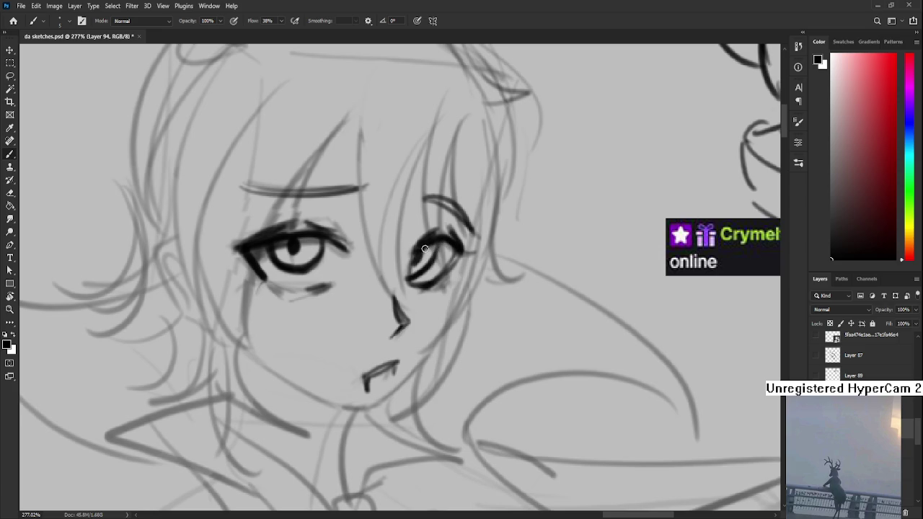
mouse_move(433, 244)
mouse_down()
mouse_move(414, 258)
mouse_move(458, 251)
mouse_move(442, 238)
mouse_up()
key(ctrl+z)
scroll(447, 236, down, 3)
scroll(447, 236, down, 2)
scroll(447, 236, up, 2)
scroll(447, 236, up, 2)
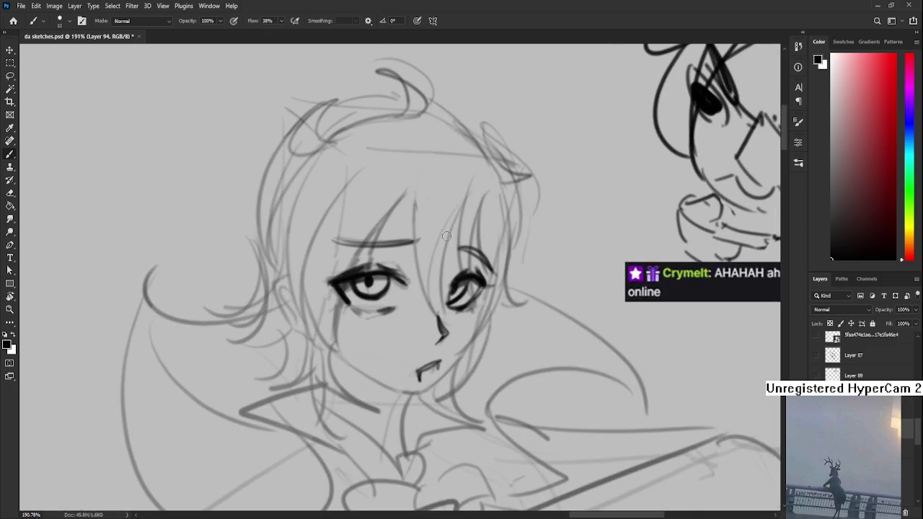
Ink several bold hair strands falling down across the forehead and beside the eye
drag(446, 236, 365, 231)
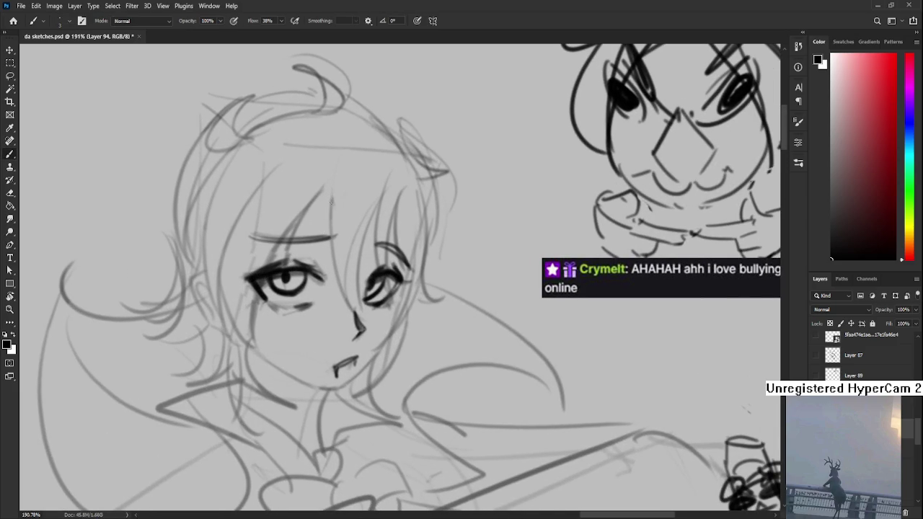
drag(332, 195, 361, 330)
drag(377, 201, 363, 336)
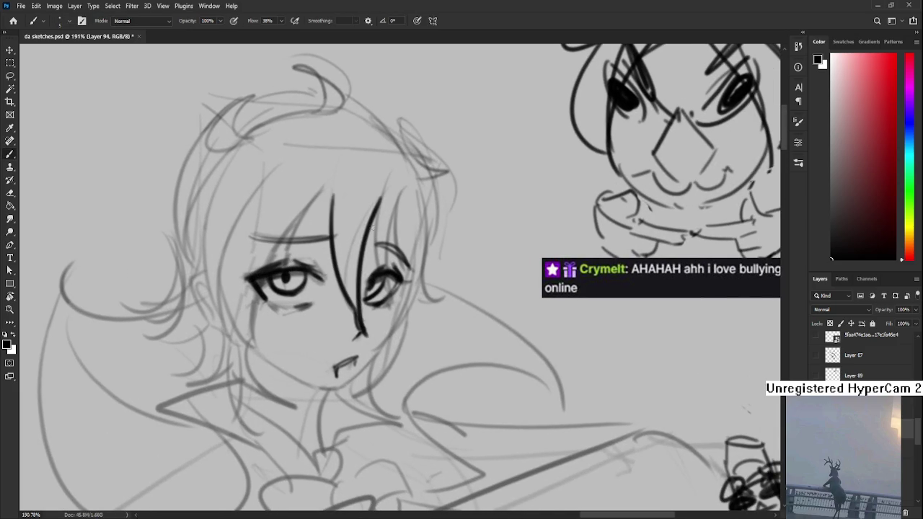
mouse_move(382, 209)
mouse_down()
mouse_move(337, 228)
mouse_move(351, 326)
mouse_up()
mouse_move(352, 221)
mouse_down()
mouse_move(348, 335)
mouse_move(351, 306)
mouse_move(412, 245)
mouse_up()
drag(410, 210, 346, 322)
key(ctrl+z)
drag(410, 207, 356, 323)
drag(409, 261, 365, 318)
drag(366, 272, 438, 305)
Draw long strands across the left eye and down the cheek, redrawing until right
mouse_move(404, 197)
mouse_down()
mouse_move(351, 271)
mouse_move(352, 260)
mouse_move(352, 293)
mouse_up()
key(ctrl+z)
drag(394, 195, 327, 275)
drag(321, 293, 343, 369)
key(ctrl+z)
key(ctrl+z)
mouse_move(387, 202)
mouse_down()
mouse_move(324, 268)
mouse_move(344, 390)
mouse_move(362, 424)
mouse_up()
drag(352, 210, 346, 409)
key(ctrl+z)
drag(334, 215, 361, 420)
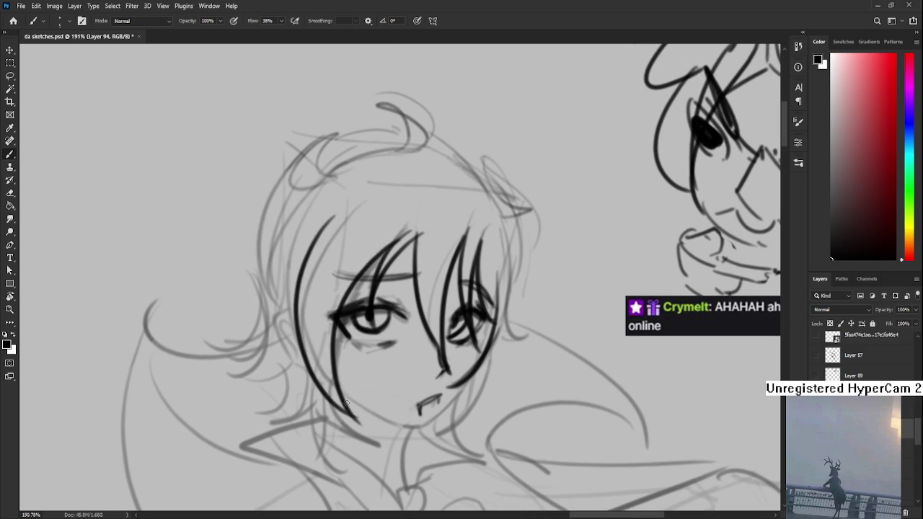
key(ctrl+z)
Add a hooked strand and long strands down the left of the face
key(ctrl+z)
drag(332, 238, 361, 424)
mouse_move(290, 310)
mouse_down()
mouse_move(310, 383)
mouse_move(301, 365)
mouse_up()
key(ctrl+z)
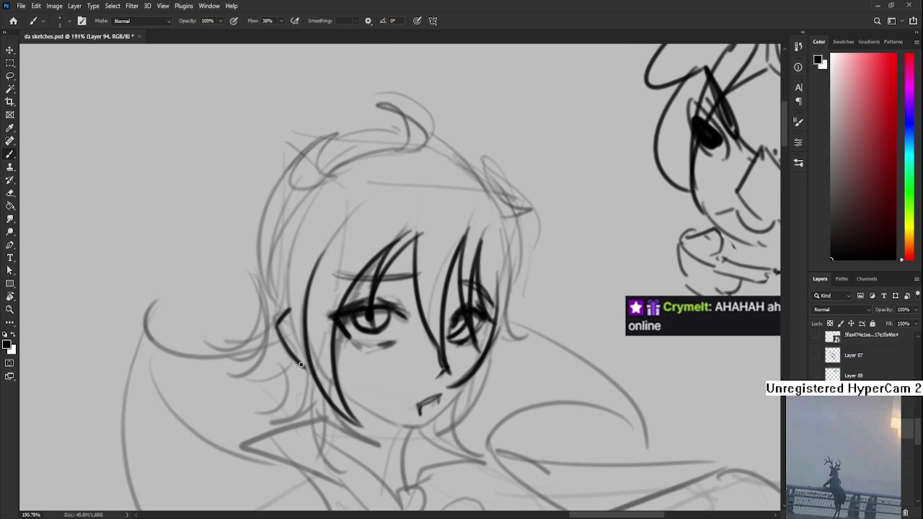
key(ctrl+z)
drag(288, 307, 299, 366)
drag(286, 326, 302, 362)
key(ctrl+z)
drag(284, 322, 312, 370)
drag(315, 200, 311, 370)
key(ctrl+z)
drag(317, 195, 312, 369)
key(ctrl+z)
mouse_move(304, 211)
mouse_down()
mouse_move(297, 228)
mouse_move(310, 364)
mouse_up()
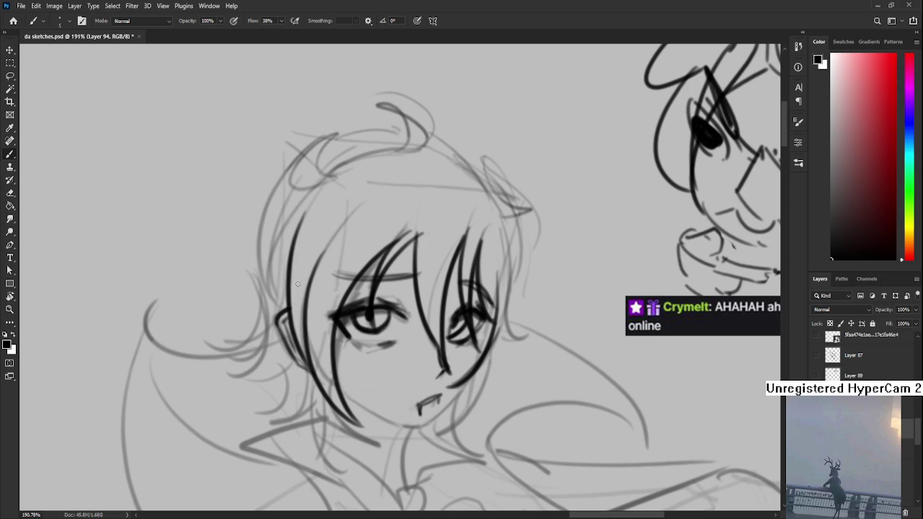
Settle the outer hair curve along the left of the face after repeated retries
mouse_move(328, 229)
mouse_down()
mouse_move(344, 188)
mouse_move(303, 296)
mouse_up()
key(ctrl+z)
mouse_move(352, 169)
mouse_down()
mouse_move(309, 288)
mouse_move(317, 278)
mouse_up()
key(ctrl+z)
drag(349, 135, 315, 280)
key(ctrl+z)
key(ctrl+z)
drag(349, 166, 310, 284)
key(ctrl+z)
key(ctrl+z)
drag(350, 166, 309, 287)
key(ctrl+z)
key(ctrl+z)
drag(348, 169, 309, 286)
drag(335, 142, 318, 293)
key(ctrl+z)
key(ctrl+z)
mouse_move(346, 174)
mouse_down()
mouse_move(317, 287)
mouse_move(314, 280)
mouse_up()
key(ctrl+z)
mouse_move(333, 138)
mouse_down()
mouse_move(318, 294)
mouse_move(310, 290)
mouse_up()
key(ctrl+z)
key(ctrl+z)
drag(331, 147, 320, 283)
scroll(333, 274, up, 2)
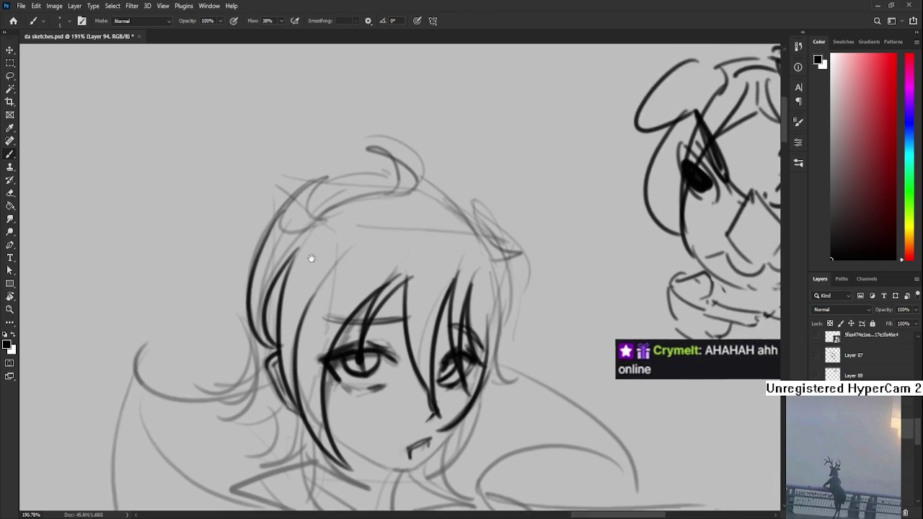
Ink the hooked tuft at the upper left and the curl at the top right
mouse_move(337, 202)
mouse_down()
mouse_move(325, 221)
mouse_move(277, 214)
mouse_move(329, 205)
mouse_up()
key(ctrl+z)
drag(332, 151, 280, 215)
drag(353, 185, 433, 153)
key(ctrl+z)
drag(389, 180, 432, 123)
drag(363, 124, 386, 141)
Try a connecting line between the two top tufts, undoing each attempt
key(ctrl+z)
key(ctrl+z)
mouse_move(388, 176)
mouse_down()
mouse_move(401, 141)
mouse_move(424, 163)
mouse_move(414, 175)
mouse_up()
scroll(389, 166, down, 1)
mouse_move(328, 183)
mouse_down()
mouse_move(372, 160)
mouse_move(408, 157)
mouse_up()
key(ctrl+z)
drag(329, 156, 373, 139)
key(ctrl+z)
key(ctrl+z)
drag(317, 161, 409, 136)
Ink the right hair contour down from the tuft with a curled end
key(ctrl+z)
drag(318, 162, 408, 136)
key(ctrl+z)
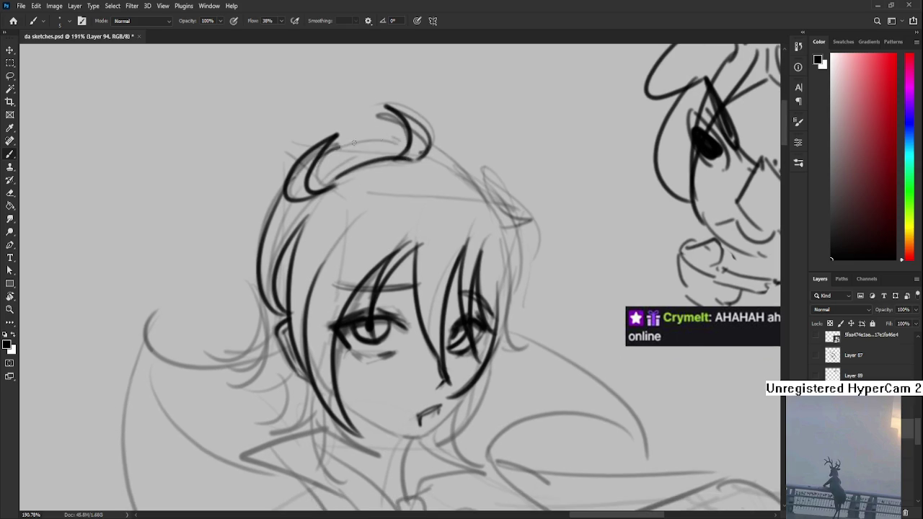
mouse_move(486, 166)
mouse_down()
mouse_move(414, 195)
mouse_move(353, 191)
mouse_up()
key(ctrl+z)
mouse_move(318, 154)
mouse_down()
mouse_move(394, 238)
mouse_move(404, 286)
mouse_up()
key(ctrl+z)
drag(317, 153, 394, 287)
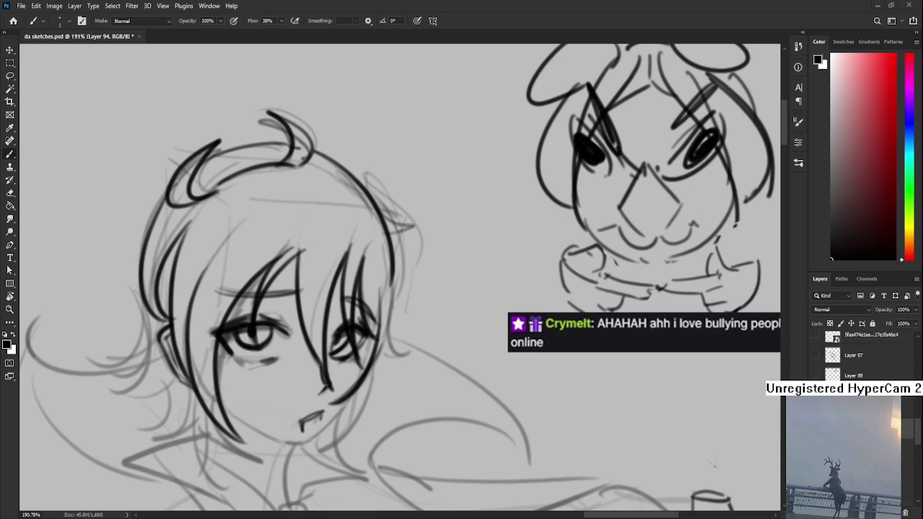
scroll(275, 275, down, 3)
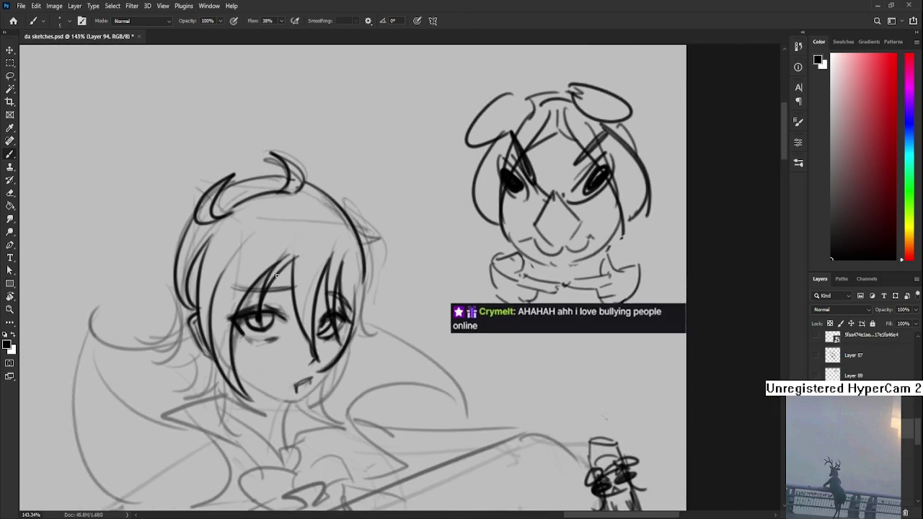
scroll(285, 269, up, 2)
scroll(310, 305, down, 2)
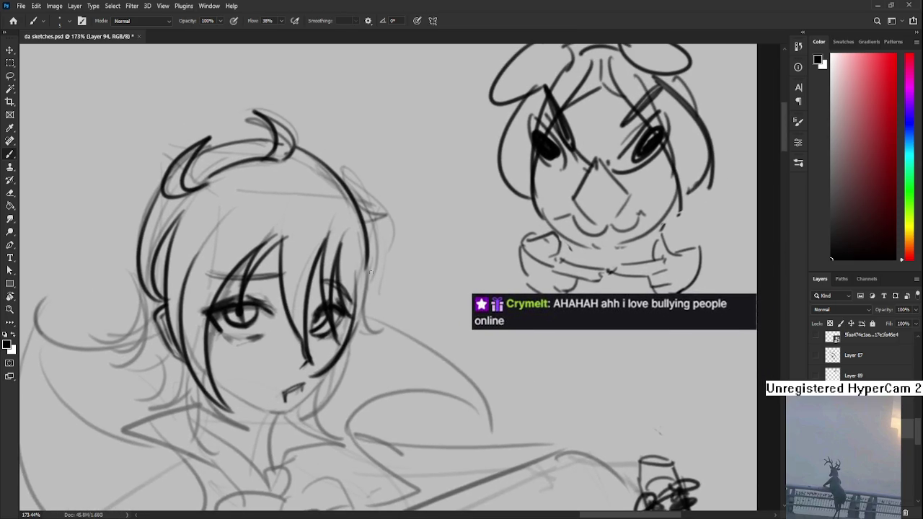
drag(366, 275, 397, 304)
Ink a curved strand on the left side of the head
key(ctrl+z)
drag(383, 226, 437, 236)
mouse_move(374, 254)
mouse_down()
mouse_move(459, 212)
mouse_move(411, 222)
mouse_move(481, 205)
mouse_up()
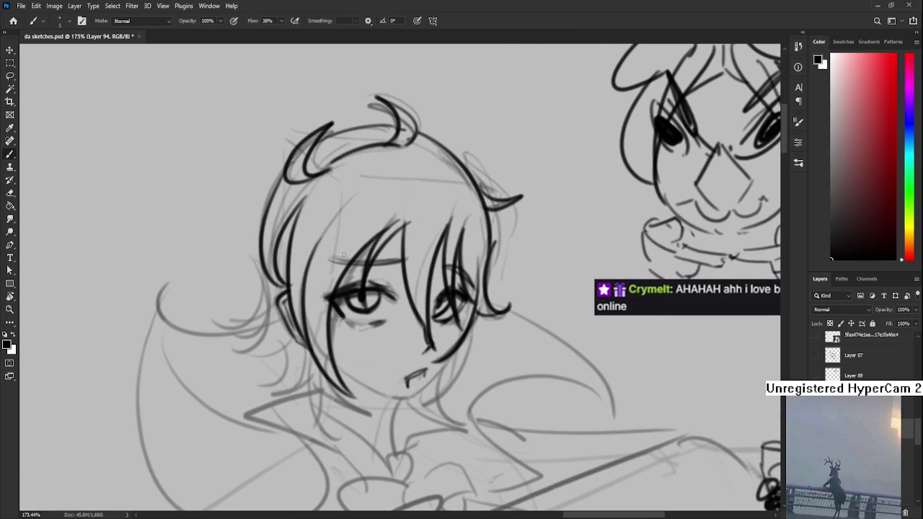
key(ctrl+z)
mouse_move(264, 233)
mouse_down()
mouse_move(235, 326)
mouse_move(222, 323)
mouse_move(278, 337)
mouse_up()
key(ctrl+z)
drag(219, 319, 277, 336)
scroll(277, 335, up, 2)
scroll(277, 336, up, 1)
scroll(289, 238, up, 1)
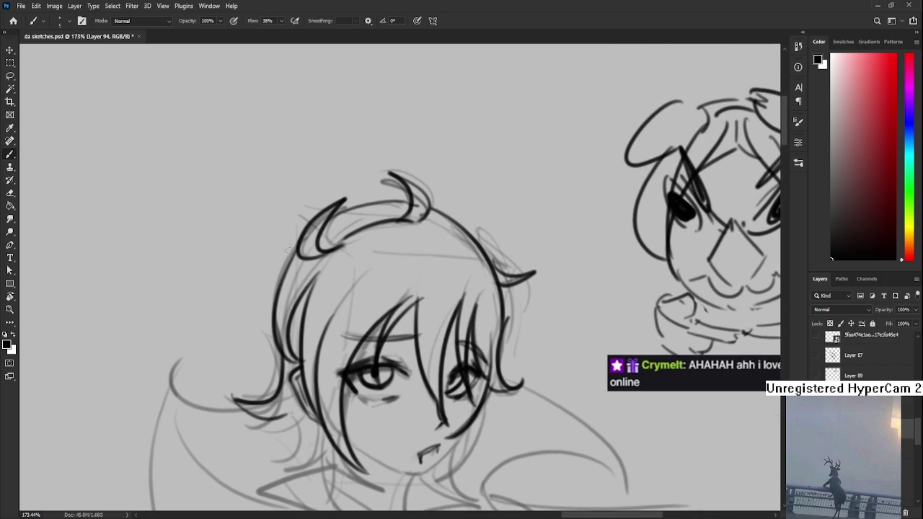
Draw a long curled left strand, then erase and redraw the upper-left outline
mouse_move(291, 213)
mouse_down()
mouse_move(271, 249)
mouse_move(261, 343)
mouse_up()
key(ctrl+z)
key(ctrl+z)
mouse_move(291, 232)
mouse_down()
mouse_move(268, 341)
mouse_move(242, 353)
mouse_up()
key(ctrl+z)
mouse_move(269, 330)
mouse_down()
mouse_move(246, 349)
mouse_move(277, 366)
mouse_up()
key(ctrl+z)
mouse_move(268, 321)
mouse_down()
mouse_move(276, 365)
mouse_move(259, 337)
mouse_up()
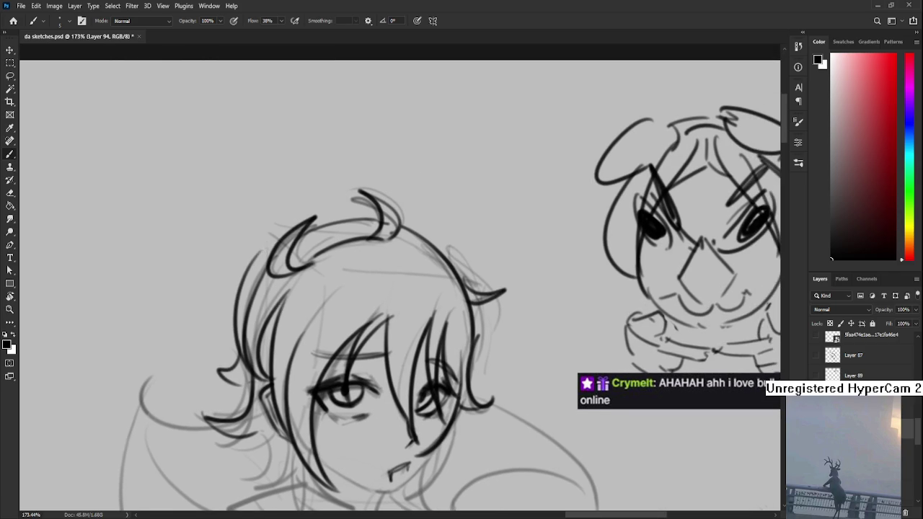
key(e)
mouse_move(260, 253)
mouse_down()
mouse_move(238, 285)
mouse_move(238, 360)
mouse_up()
key(b)
drag(285, 240, 251, 275)
drag(306, 230, 368, 219)
Tilt the canvas view and ink the jawline from cheek to chin, redoing stray attempts
key(r)
mouse_move(433, 460)
mouse_down()
mouse_move(346, 315)
mouse_move(271, 300)
mouse_up()
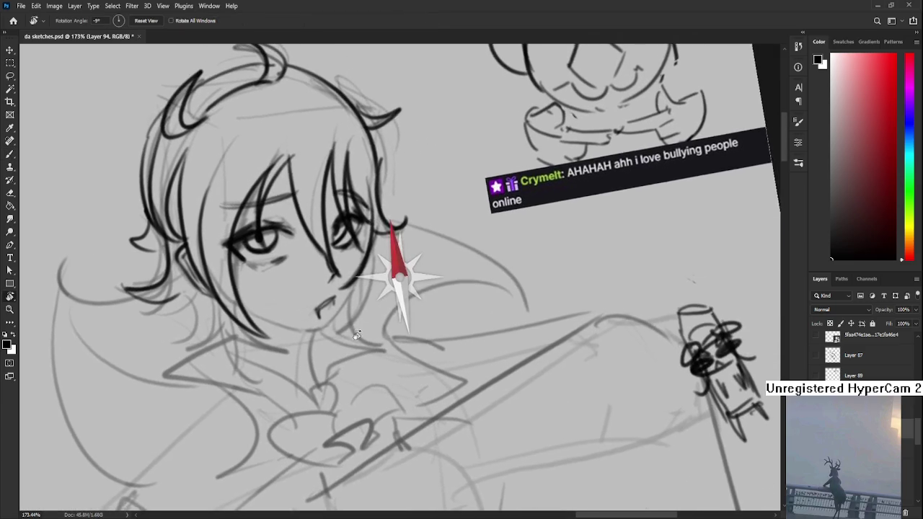
key(b)
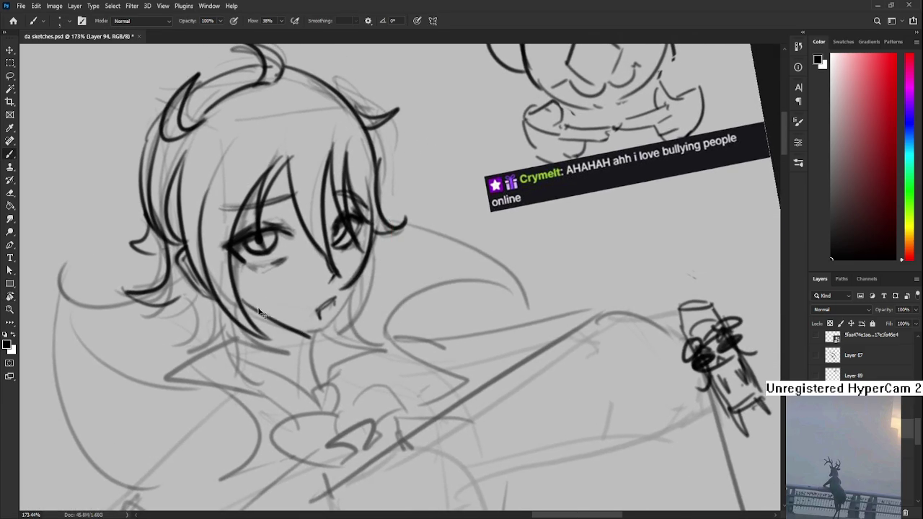
key(ctrl+z)
drag(247, 322, 315, 331)
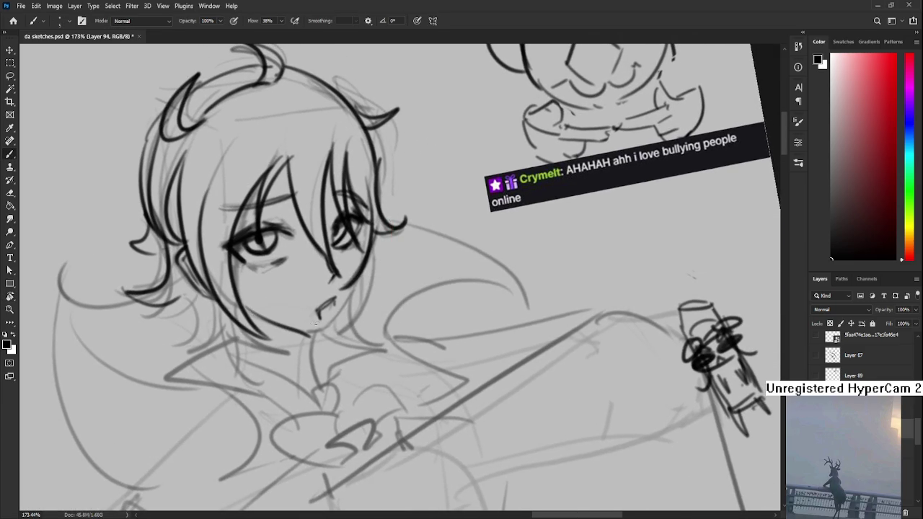
key(ctrl+z)
drag(397, 327, 332, 322)
key(ctrl+z)
mouse_move(244, 283)
mouse_down()
mouse_move(304, 321)
mouse_move(297, 315)
mouse_move(321, 312)
mouse_up()
key(ctrl+z)
drag(296, 315, 318, 314)
key(ctrl+z)
key(ctrl+z)
Lasso the mouth and rotate it slightly with Free Transform
key(l)
mouse_move(332, 282)
mouse_down()
mouse_move(339, 287)
mouse_move(356, 272)
mouse_up()
key(ctrl+t)
key(Return)
Extend the jawline into a pointed chin and darken the shadow beneath it
key(b)
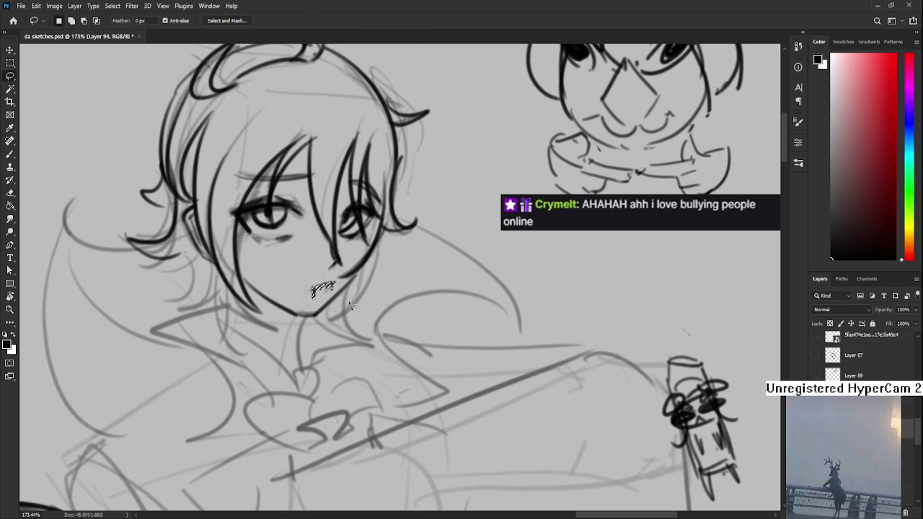
drag(249, 310, 310, 271)
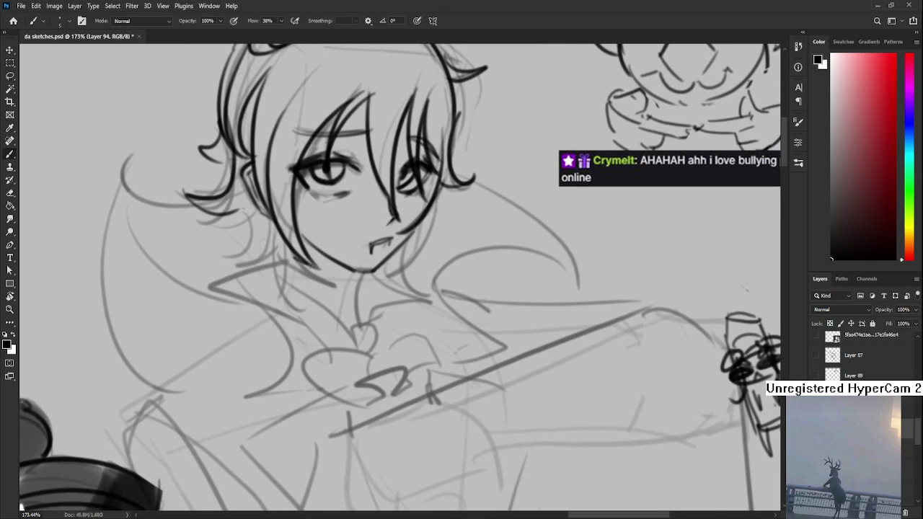
mouse_move(302, 238)
mouse_down()
mouse_move(345, 297)
mouse_move(355, 273)
mouse_move(324, 263)
mouse_move(344, 288)
mouse_move(336, 273)
mouse_move(345, 271)
mouse_move(351, 299)
mouse_up()
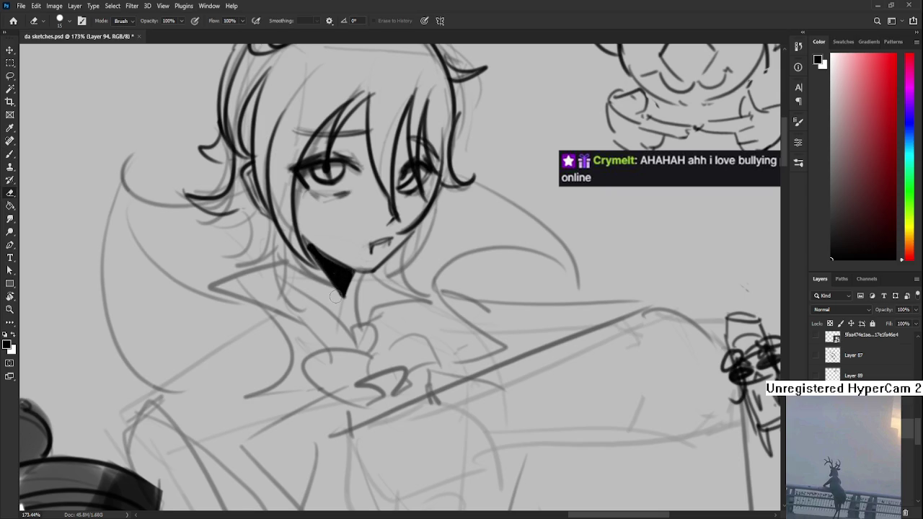
drag(331, 256, 339, 267)
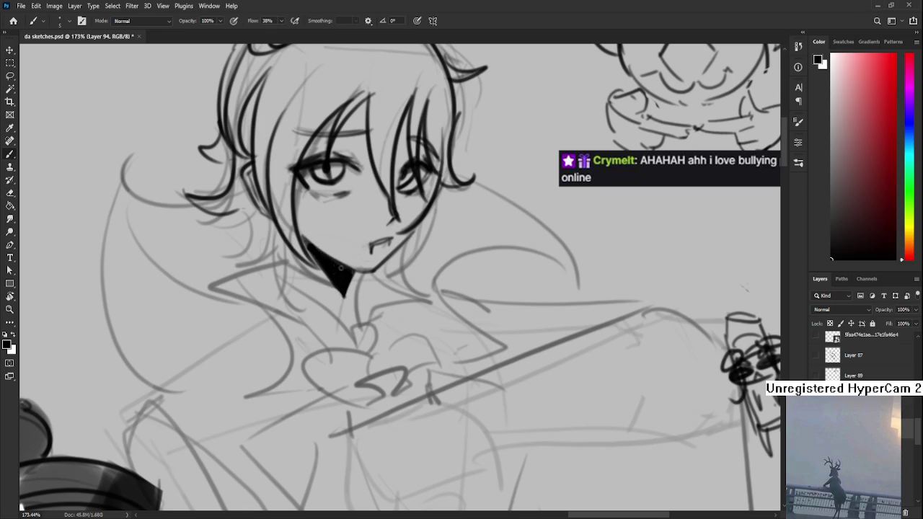
key(e)
key(b)
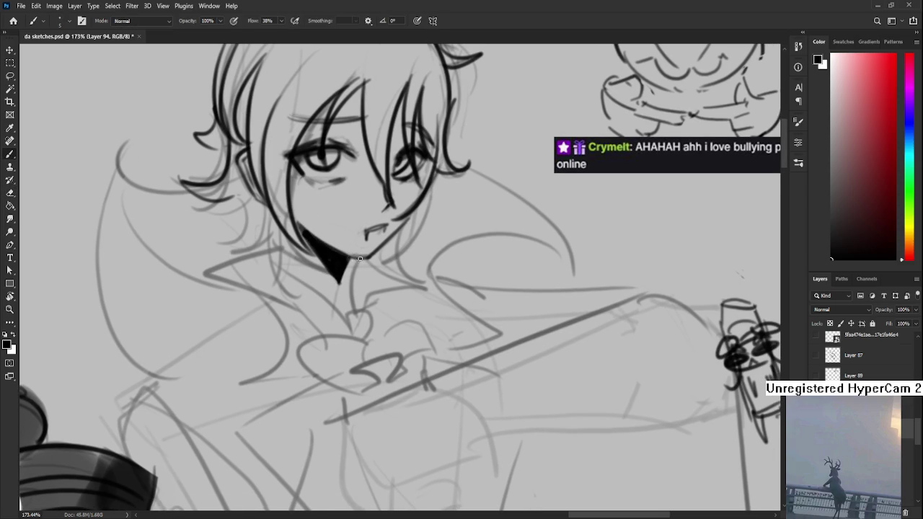
mouse_move(351, 260)
mouse_down()
mouse_move(365, 241)
mouse_move(347, 303)
mouse_up()
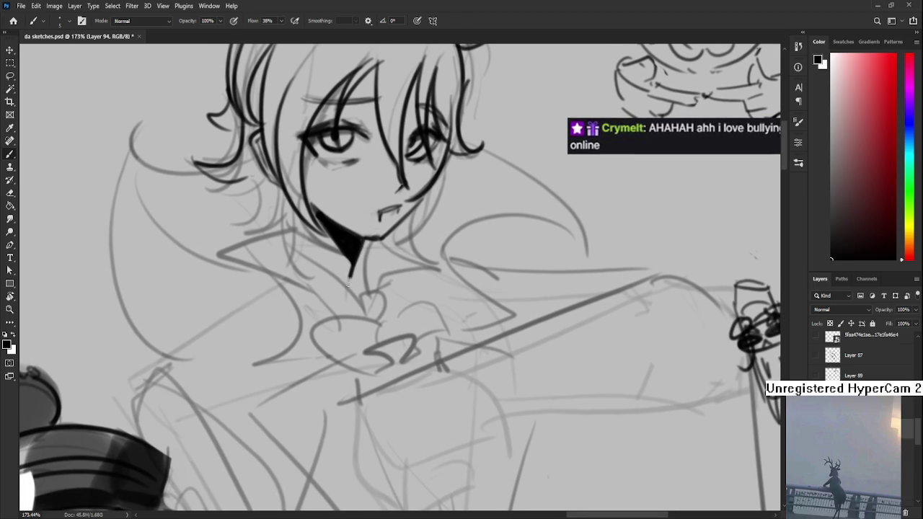
mouse_move(317, 245)
mouse_down()
mouse_move(340, 272)
mouse_move(307, 301)
mouse_move(313, 271)
mouse_move(311, 285)
mouse_up()
key(ctrl+z)
Add a curled hair lock left of the face, curving down toward the chin
key(ctrl+z)
scroll(289, 245, up, 2)
key(ctrl+z)
mouse_move(274, 231)
mouse_down()
mouse_move(269, 288)
mouse_move(260, 289)
mouse_move(301, 273)
mouse_move(310, 317)
mouse_up()
key(ctrl+z)
drag(298, 272, 287, 321)
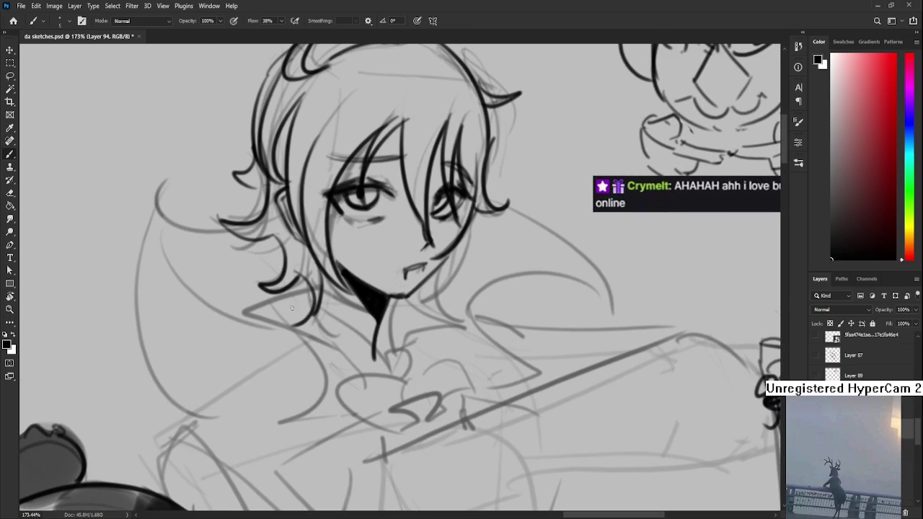
key(ctrl+z)
drag(317, 264, 352, 339)
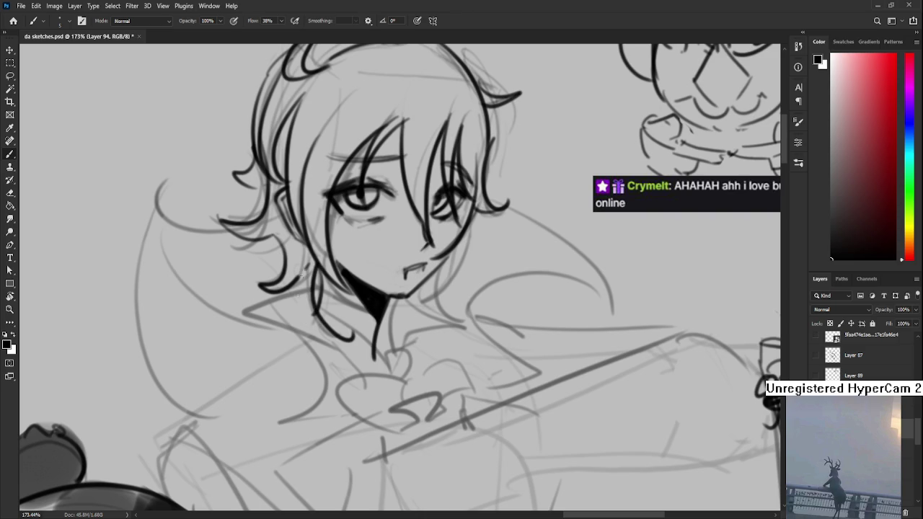
Fill in the solid black shadow under the chin across the neck
drag(396, 308, 358, 287)
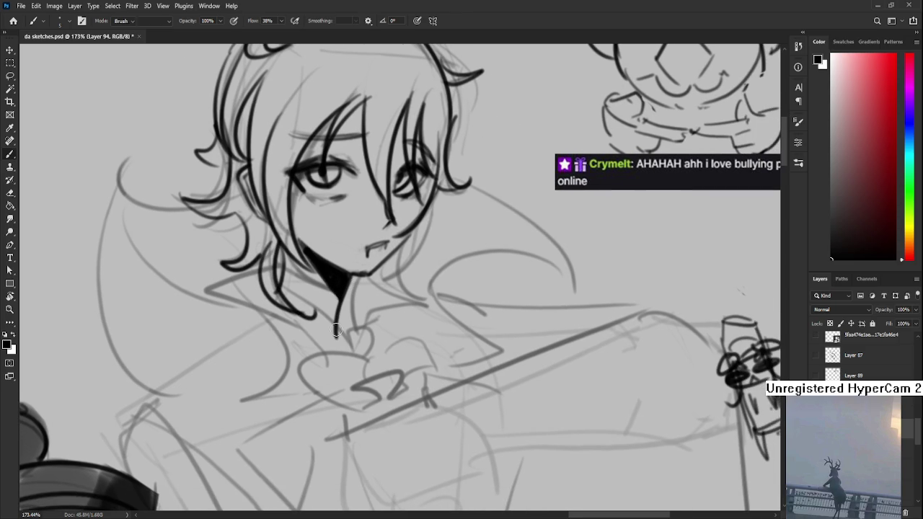
drag(337, 325, 354, 266)
key(e)
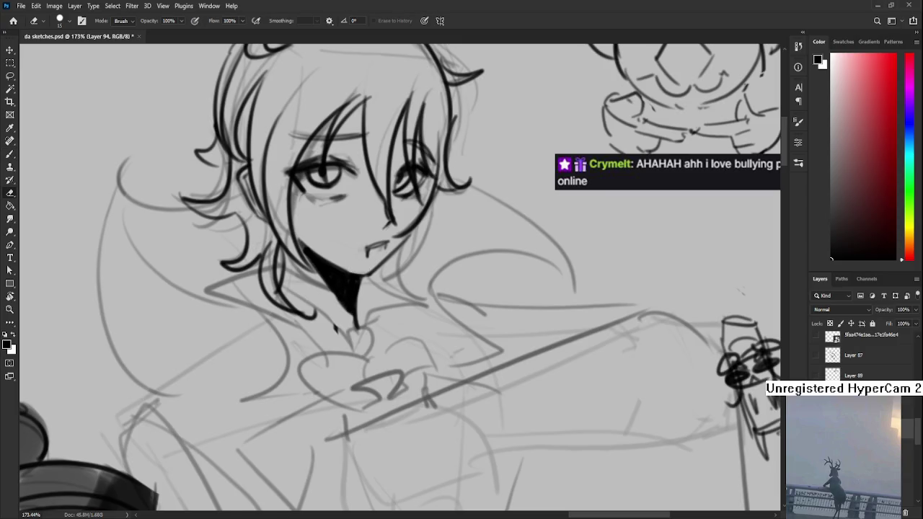
scroll(363, 270, down, 3)
scroll(363, 271, down, 2)
scroll(375, 270, down, 1)
scroll(386, 269, up, 2)
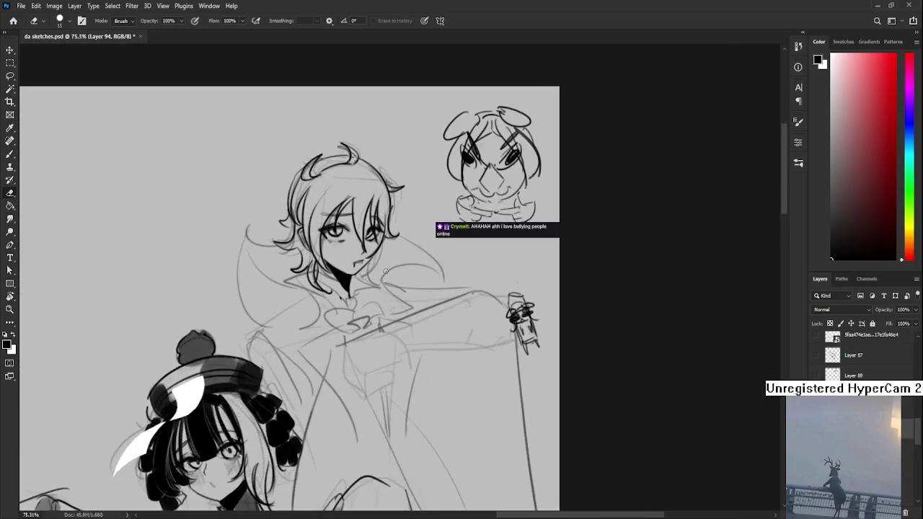
scroll(386, 269, up, 2)
scroll(361, 277, up, 1)
Ink the collar lines from the chin, including the curled shape at the collar
scroll(337, 283, up, 1)
key(b)
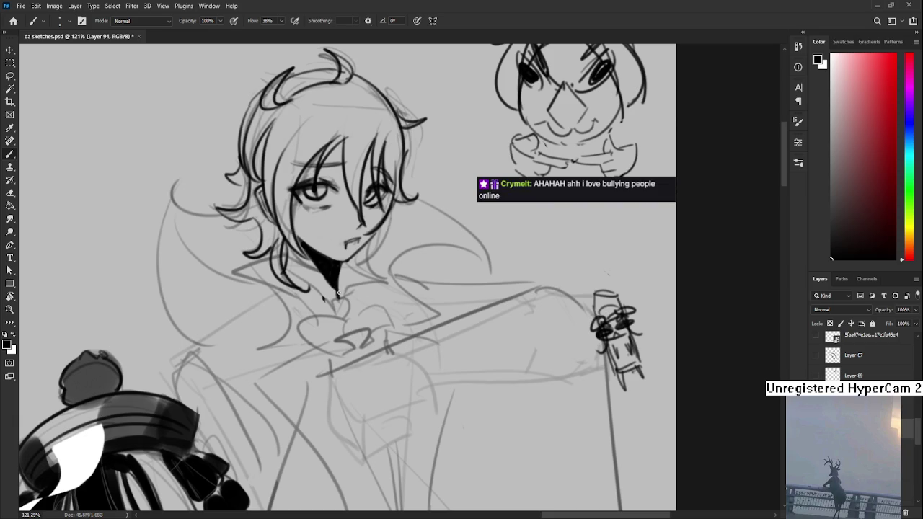
mouse_move(268, 257)
mouse_down()
mouse_move(233, 277)
mouse_move(310, 307)
mouse_up()
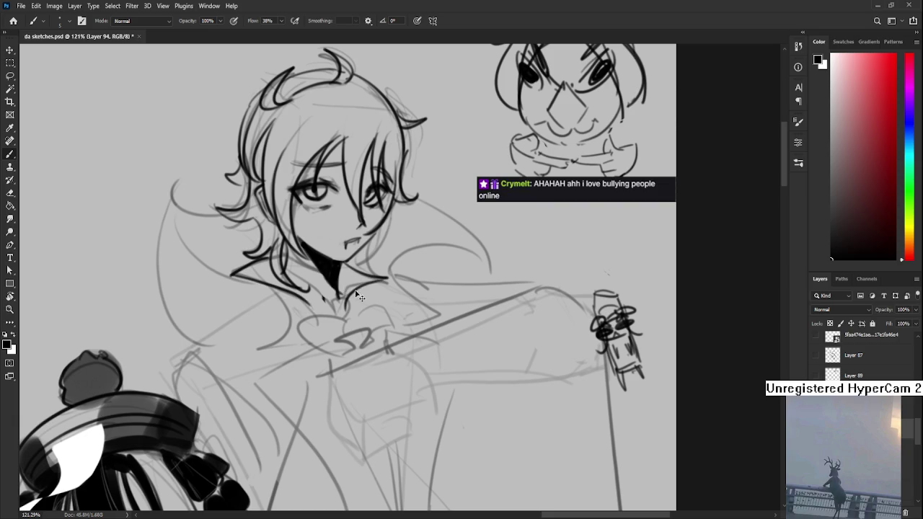
mouse_move(393, 277)
mouse_down()
mouse_move(348, 288)
mouse_move(367, 256)
mouse_up()
drag(317, 304, 360, 281)
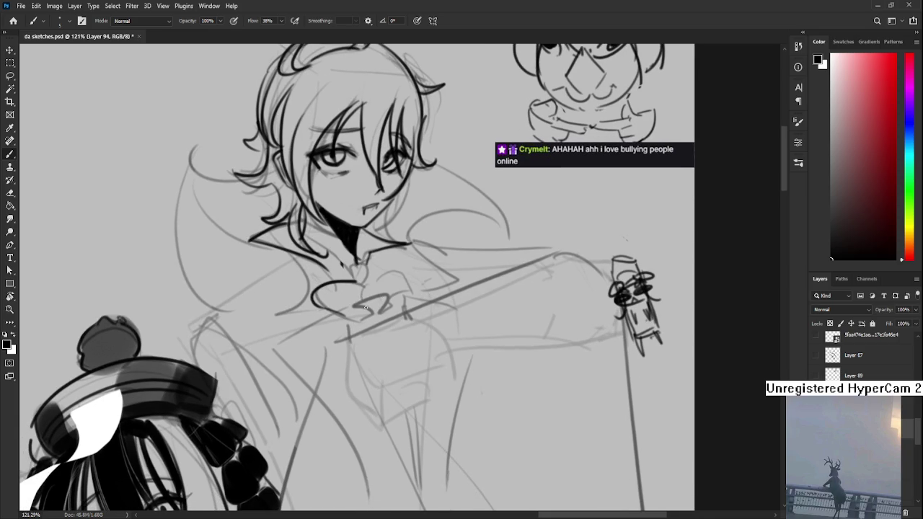
drag(355, 302, 386, 311)
Draw a small round brooch at the collar with a bow beside it
mouse_move(361, 281)
mouse_down()
mouse_move(382, 290)
mouse_move(358, 265)
mouse_move(417, 287)
mouse_up()
key(ctrl+z)
key(ctrl+z)
key(e)
key(b)
key(ctrl+z)
key(ctrl+z)
drag(389, 291, 468, 332)
Ink the hair's outer left curve, a hooked right strand and the lower-left strand
drag(243, 207, 304, 349)
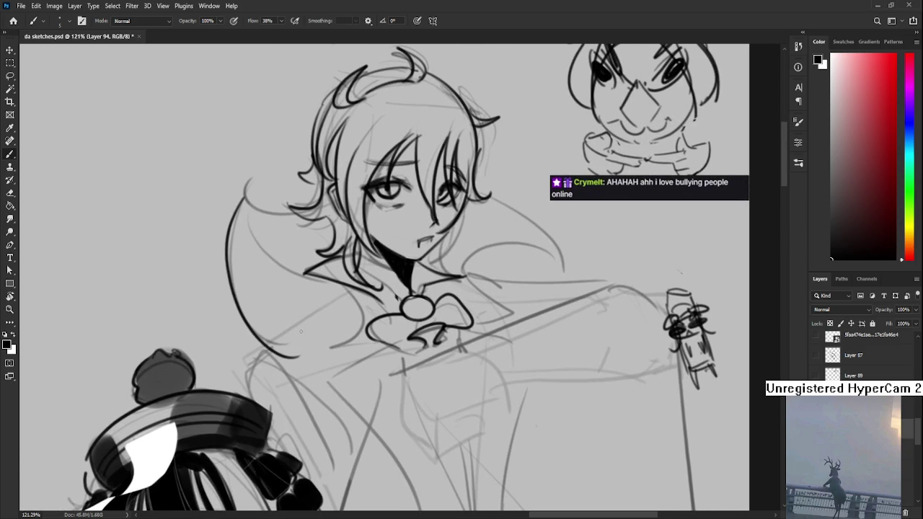
drag(250, 192, 355, 291)
drag(494, 197, 351, 233)
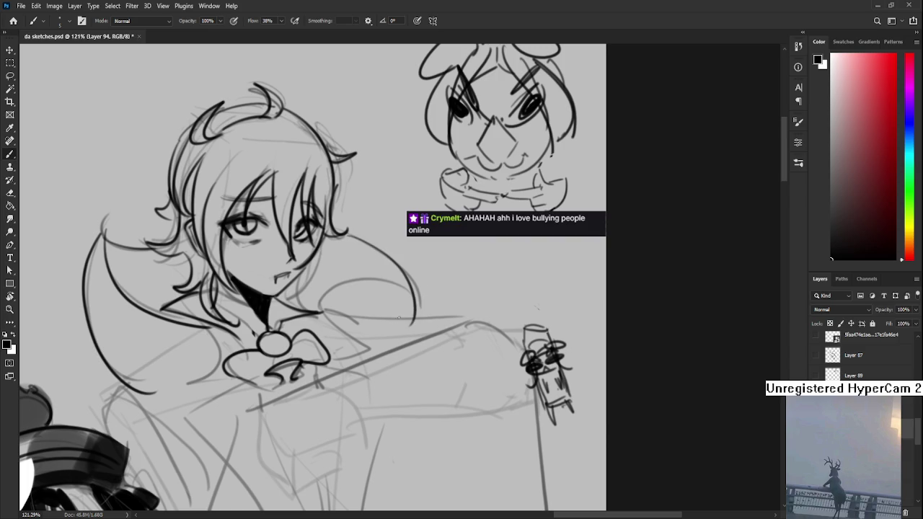
mouse_move(340, 231)
mouse_down()
mouse_move(426, 314)
mouse_move(317, 318)
mouse_up()
key(ctrl+z)
drag(423, 315, 322, 304)
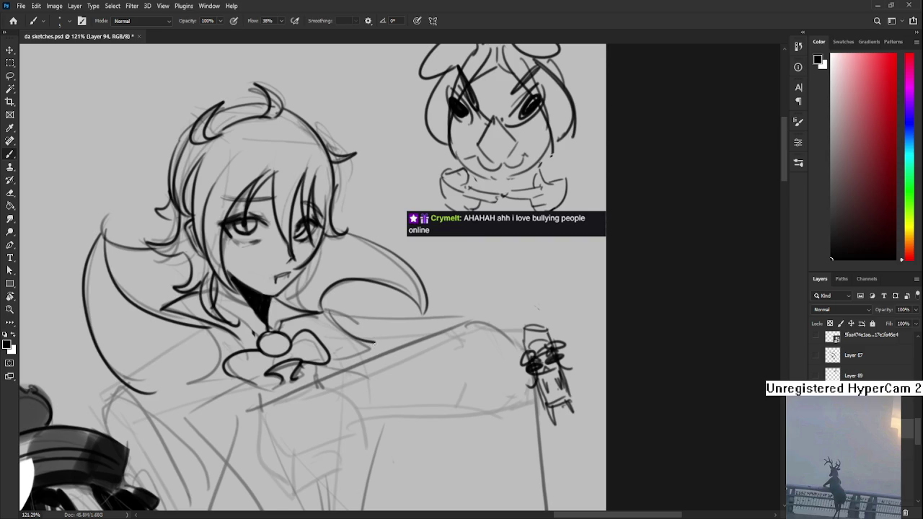
drag(375, 344, 437, 299)
drag(268, 280, 299, 345)
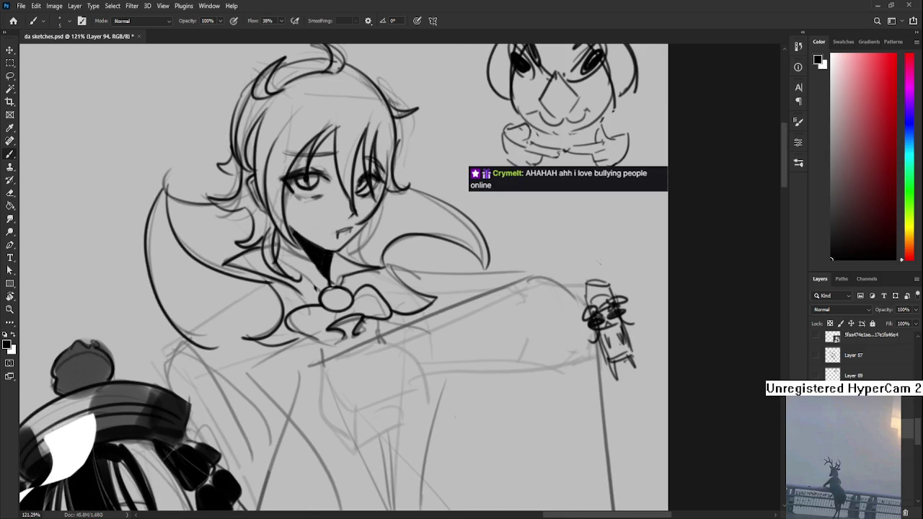
Ink a curved line below the boy's collar
scroll(314, 331, down, 2)
scroll(314, 332, down, 3)
scroll(314, 332, up, 3)
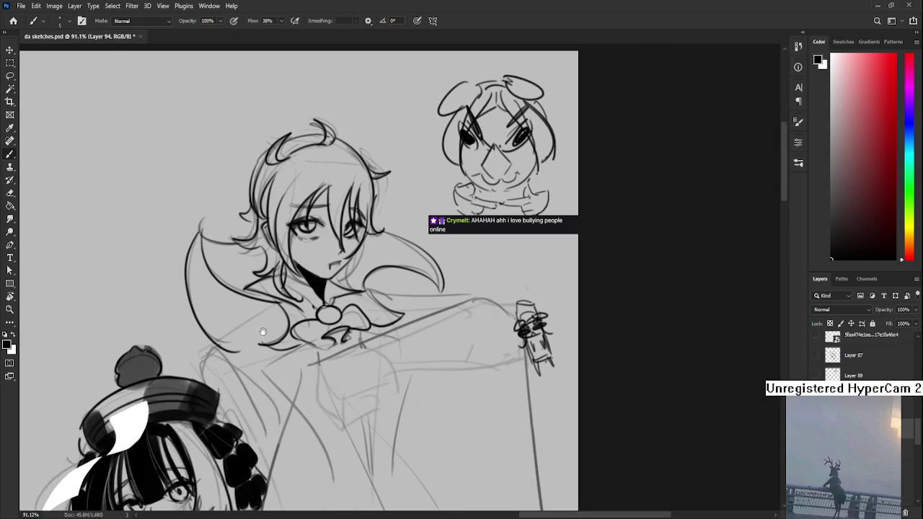
drag(259, 329, 308, 242)
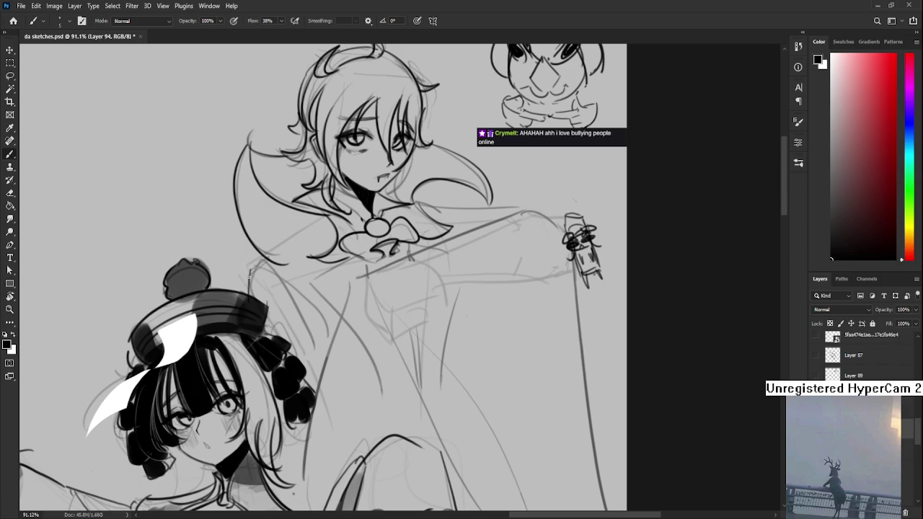
drag(251, 265, 311, 361)
drag(292, 293, 283, 274)
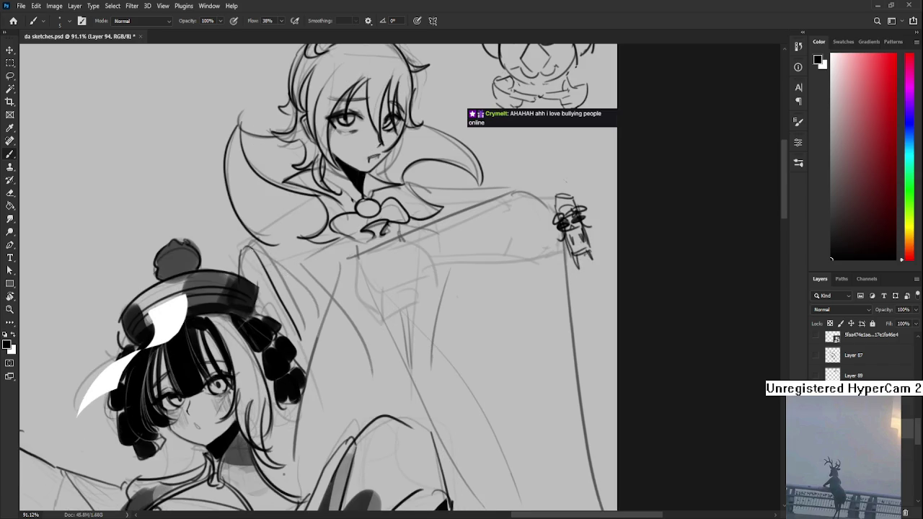
drag(334, 299, 302, 299)
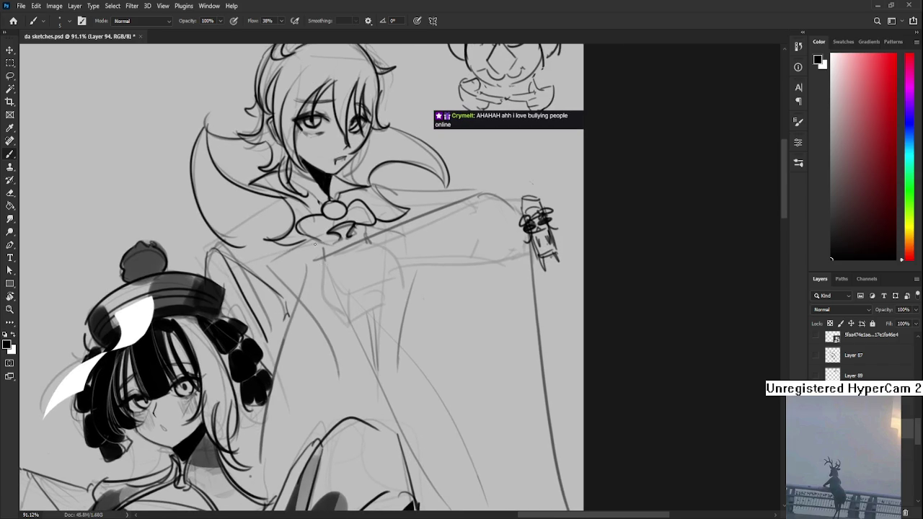
mouse_move(316, 249)
mouse_down()
mouse_move(315, 227)
mouse_move(262, 252)
mouse_up()
Ink the long coat edge running down-left from the collar
key(ctrl+z)
drag(314, 228, 258, 249)
key(ctrl+z)
mouse_move(306, 216)
mouse_down()
mouse_move(263, 247)
mouse_move(297, 271)
mouse_up()
mouse_move(334, 242)
mouse_down()
mouse_move(278, 259)
mouse_move(247, 447)
mouse_up()
key(ctrl+z)
key(ctrl+z)
drag(282, 254, 229, 478)
Ink the coat fold running down-right toward the hem
key(ctrl+z)
drag(282, 254, 225, 492)
drag(300, 300, 254, 303)
drag(245, 265, 364, 478)
key(ctrl+z)
drag(247, 267, 366, 479)
key(ctrl+z)
mouse_move(245, 266)
mouse_down()
mouse_move(354, 467)
mouse_move(423, 487)
mouse_up()
Ink the collar line toward the shoulder along with the sleeve edge
key(ctrl+z)
mouse_move(403, 303)
mouse_down()
mouse_move(328, 227)
mouse_move(434, 297)
mouse_up()
drag(271, 254, 376, 203)
key(ctrl+z)
Ink the shoulder line and the robe's right edge, then darken the shoulder line
key(ctrl+z)
mouse_move(272, 254)
mouse_down()
mouse_move(369, 212)
mouse_move(417, 262)
mouse_move(442, 339)
mouse_up()
drag(385, 208, 442, 186)
key(ctrl+z)
key(ctrl+z)
mouse_move(385, 209)
mouse_down()
mouse_move(439, 185)
mouse_move(483, 214)
mouse_up()
key(ctrl+z)
mouse_move(428, 186)
mouse_down()
mouse_move(469, 199)
mouse_move(486, 381)
mouse_up()
key(ctrl+z)
drag(477, 225, 493, 326)
drag(485, 249, 500, 299)
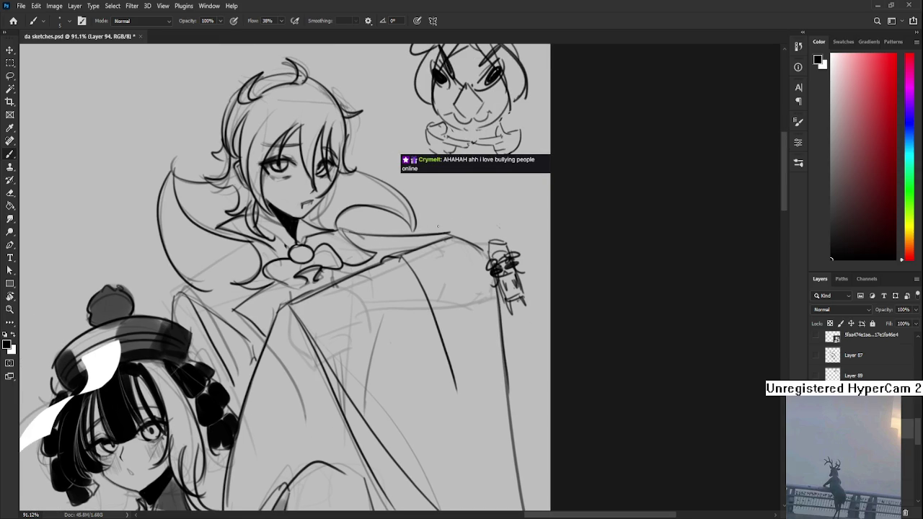
mouse_move(343, 231)
mouse_down()
mouse_move(450, 235)
mouse_move(459, 204)
mouse_up()
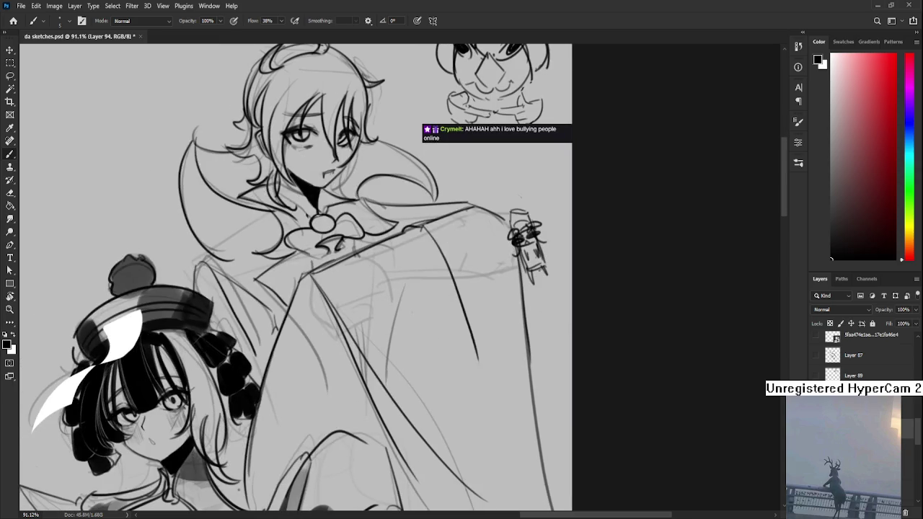
scroll(407, 174, down, 2)
Zoom around to the boy's head and save the sketch PSD
scroll(408, 173, down, 2)
scroll(407, 174, down, 3)
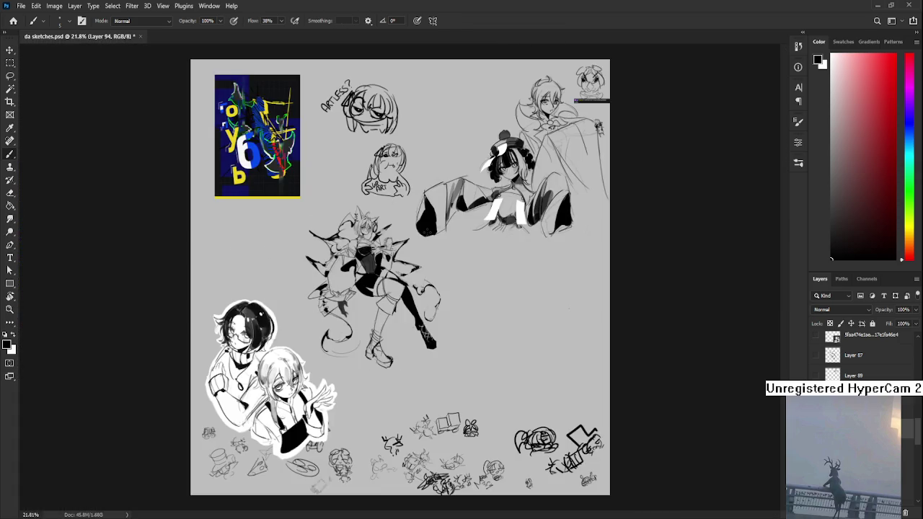
scroll(407, 173, up, 3)
scroll(407, 173, up, 2)
scroll(153, 296, up, 2)
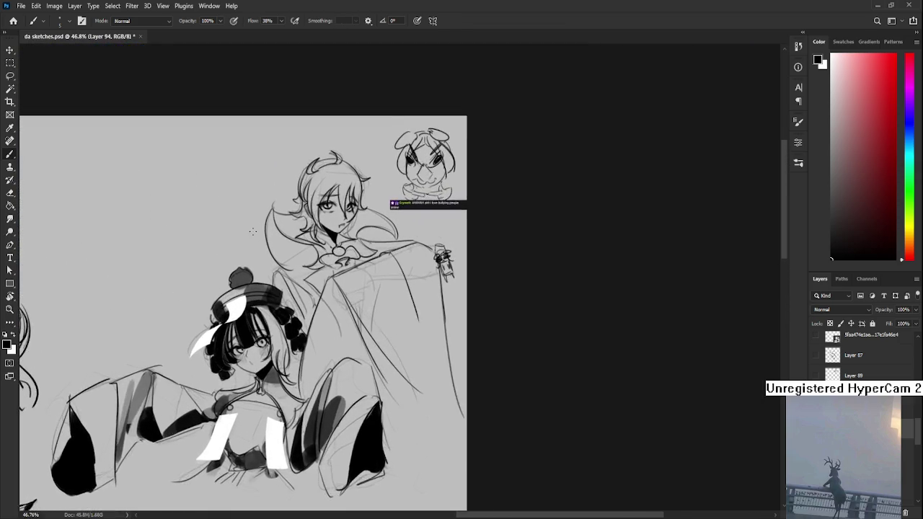
scroll(301, 243, up, 2)
scroll(382, 260, down, 1)
scroll(361, 289, down, 1)
scroll(347, 310, up, 2)
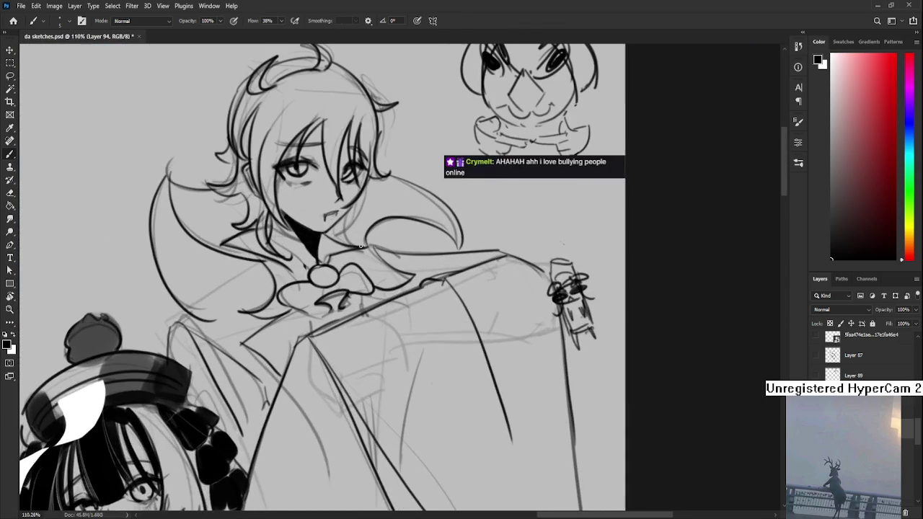
scroll(342, 314, up, 2)
drag(342, 315, 342, 335)
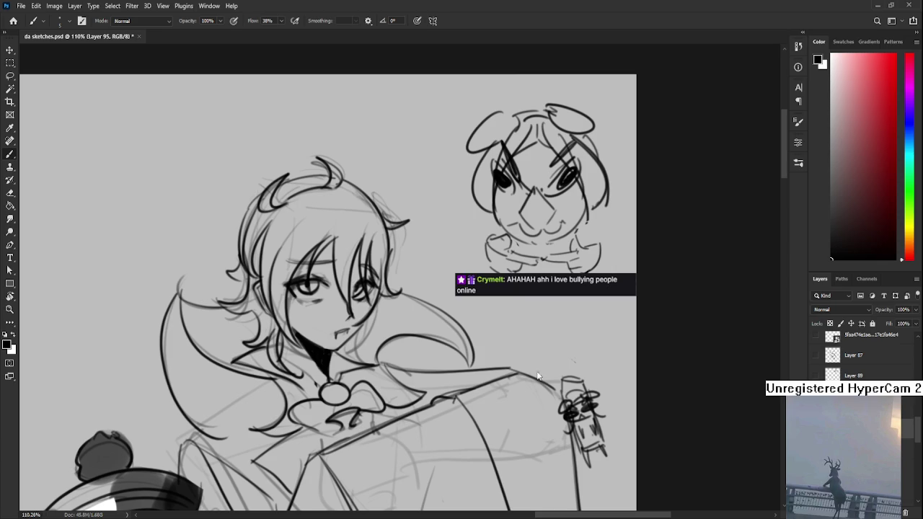
scroll(722, 435, down, 2)
key(ctrl+s)
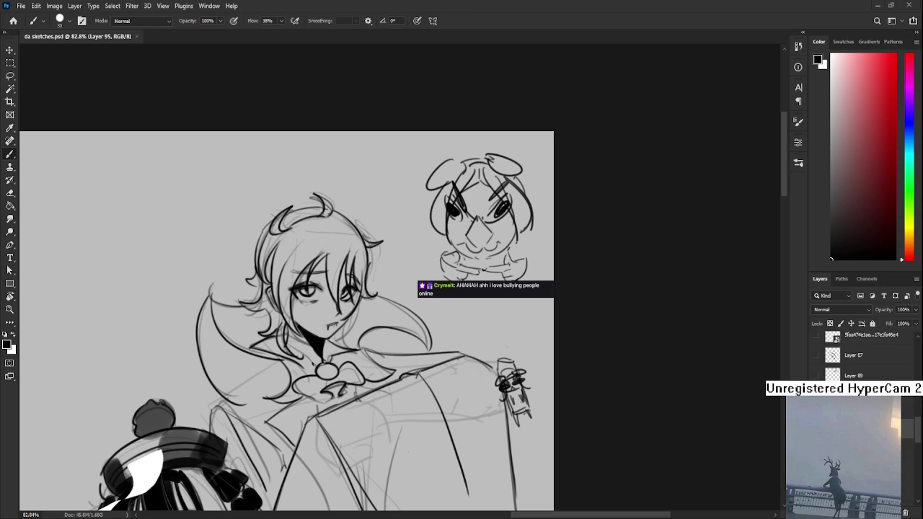
Zoom in on the head and try painting dark fill into the hair
scroll(326, 314, down, 1)
scroll(326, 313, down, 3)
scroll(326, 313, up, 2)
scroll(326, 313, up, 1)
scroll(326, 313, up, 1)
drag(297, 259, 281, 323)
Paint the hair solid black from the crown down past the eye on both sides
key(ctrl+z)
drag(313, 238, 285, 339)
key(ctrl+z)
mouse_move(287, 295)
mouse_down()
mouse_move(325, 245)
mouse_move(330, 292)
mouse_up()
mouse_move(345, 245)
mouse_down()
mouse_move(337, 274)
mouse_move(369, 298)
mouse_up()
mouse_move(310, 249)
mouse_down()
mouse_move(285, 249)
mouse_move(278, 303)
mouse_up()
mouse_move(288, 270)
mouse_down()
mouse_move(281, 241)
mouse_move(317, 220)
mouse_move(332, 220)
mouse_move(325, 231)
mouse_move(366, 267)
mouse_up()
mouse_move(300, 223)
mouse_down()
mouse_move(268, 259)
mouse_move(287, 211)
mouse_move(324, 197)
mouse_move(314, 209)
mouse_move(336, 203)
mouse_move(356, 261)
mouse_move(266, 242)
mouse_move(247, 312)
mouse_move(277, 334)
mouse_move(245, 307)
mouse_up()
Erase thin strand gaps through the black hair with an enlarged eraser
key(e)
key(b)
key(e)
key(bracketright)
key(bracketright)
key(bracketright)
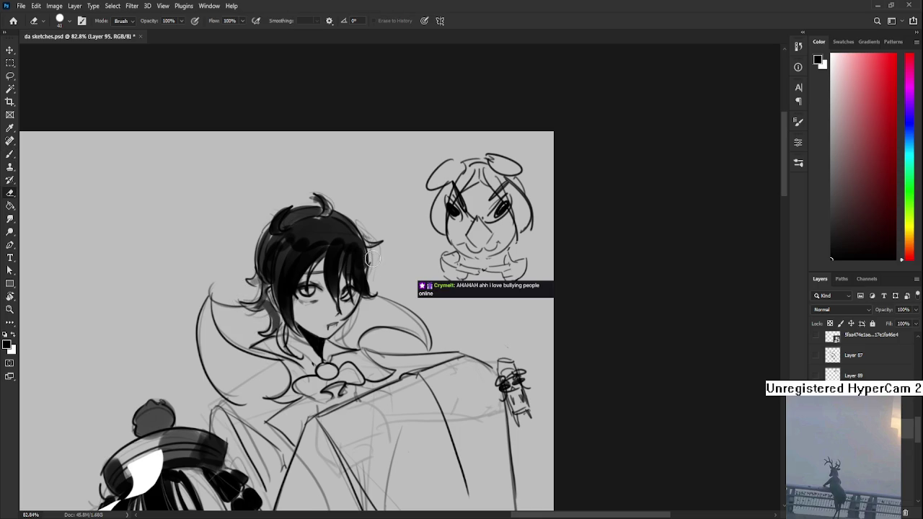
key(b)
key(e)
key(b)
key(e)
key(b)
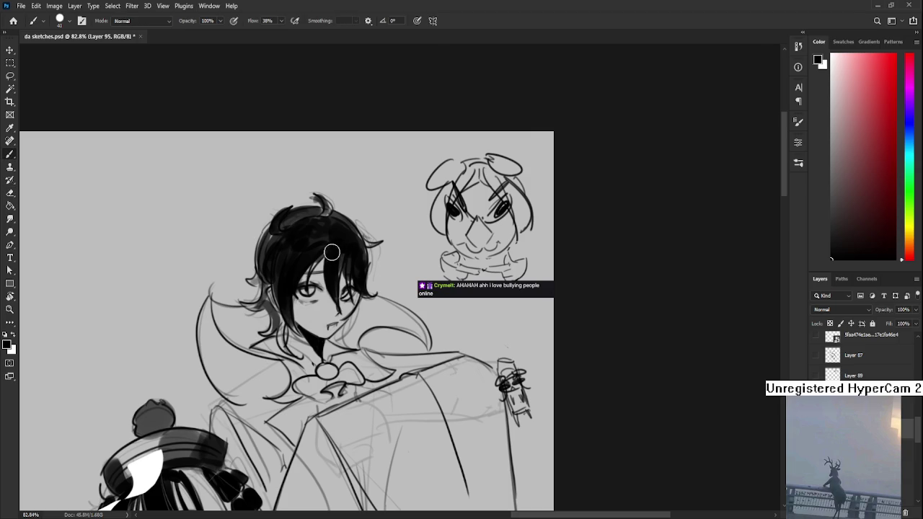
scroll(317, 256, down, 2)
Paint black over the long hair sweeping down the boy's left side
scroll(295, 289, left, 1)
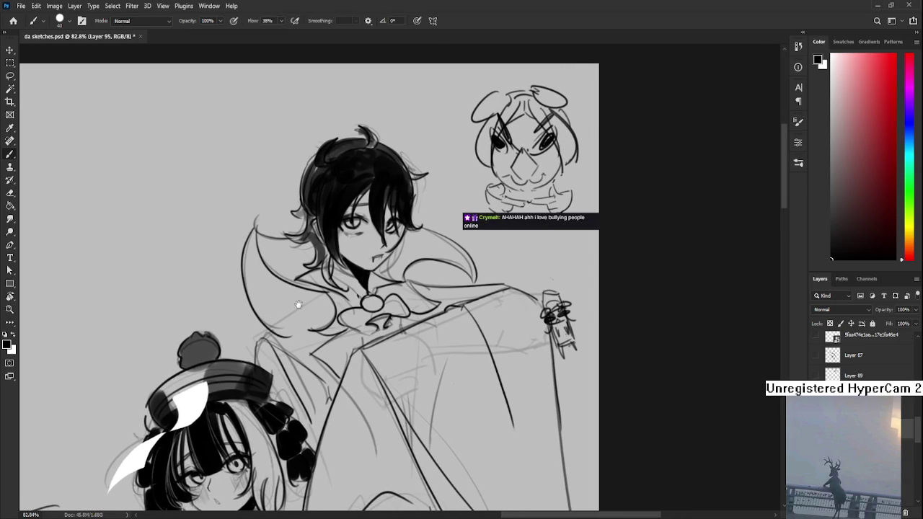
mouse_move(268, 276)
mouse_down()
mouse_move(280, 328)
mouse_move(251, 238)
mouse_move(264, 226)
mouse_move(296, 318)
mouse_move(319, 302)
mouse_move(295, 333)
mouse_move(278, 338)
mouse_move(328, 308)
mouse_move(264, 300)
mouse_move(328, 364)
mouse_up()
key(e)
key(b)
key(e)
key(b)
Extend the black hair strand downward and trim its lower edge
scroll(328, 308, down, 2)
mouse_move(311, 317)
mouse_down()
mouse_move(304, 303)
mouse_move(329, 296)
mouse_move(333, 268)
mouse_move(309, 278)
mouse_move(321, 301)
mouse_move(346, 295)
mouse_move(318, 321)
mouse_move(333, 361)
mouse_move(320, 387)
mouse_move(278, 310)
mouse_move(306, 386)
mouse_up()
key(e)
key(b)
key(e)
key(b)
Erase a light stripe through the black hair sweep
key(e)
drag(271, 309, 317, 364)
drag(341, 334, 351, 354)
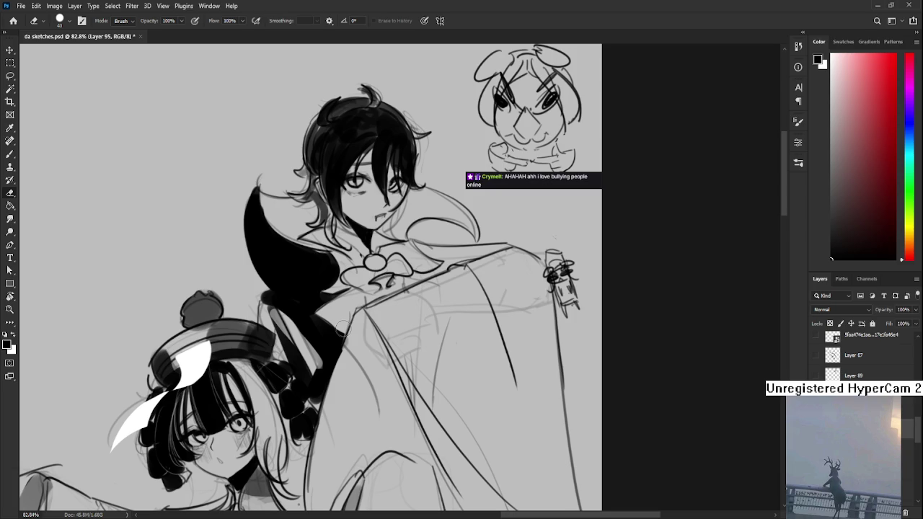
Paint a thick black band along the boy's collar, then erase to taper it
key(b)
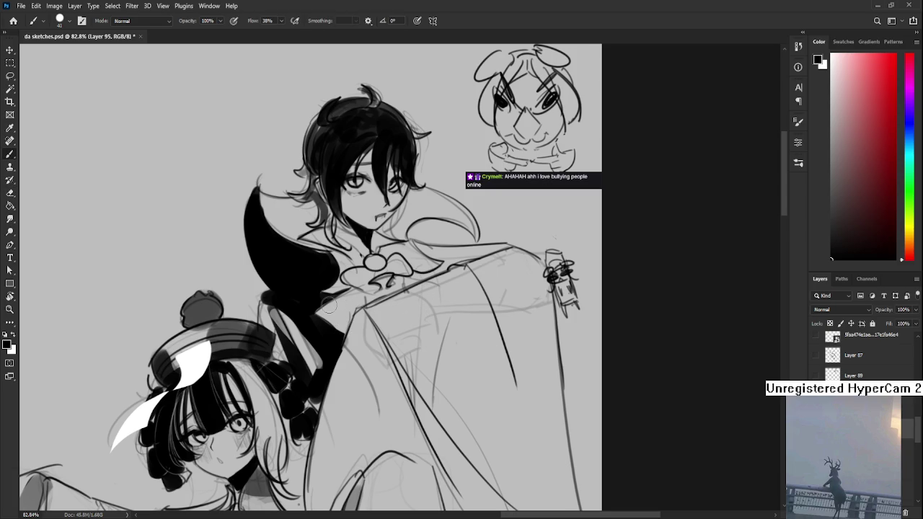
mouse_move(376, 357)
mouse_down()
mouse_move(358, 255)
mouse_move(338, 286)
mouse_up()
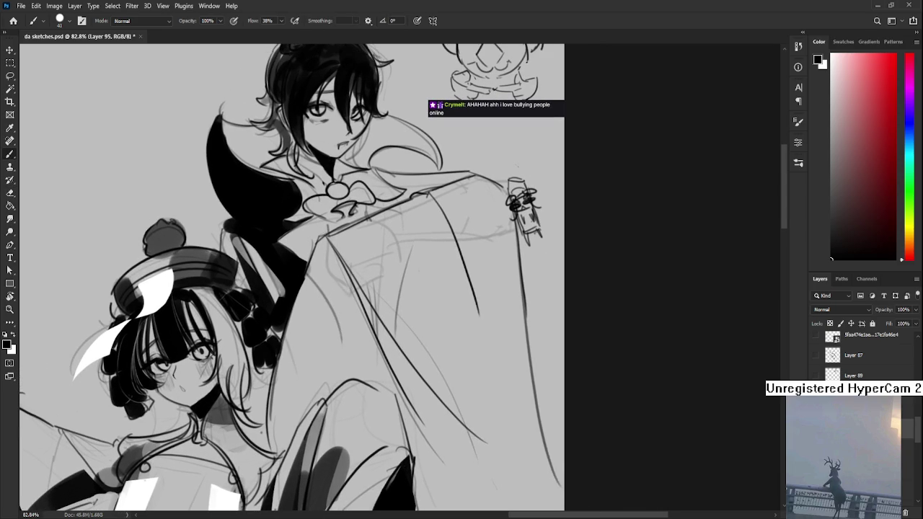
scroll(353, 289, down, 1)
drag(294, 218, 264, 271)
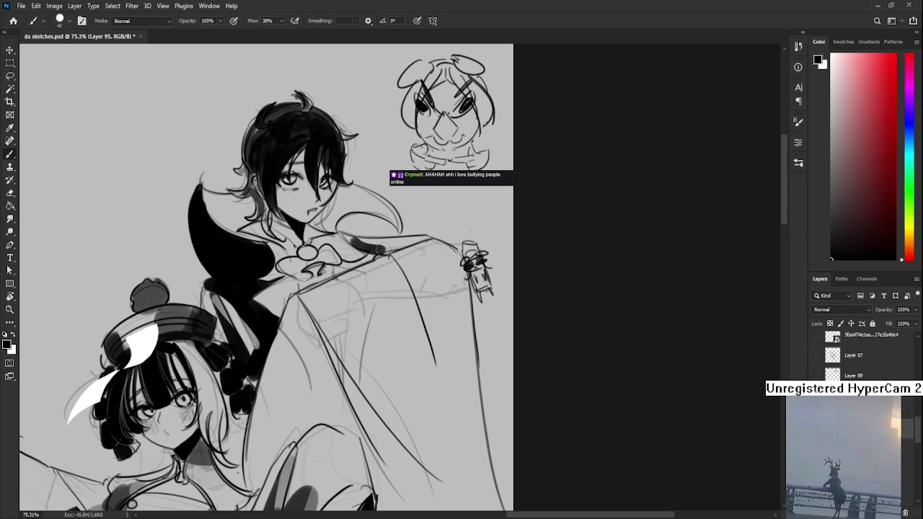
drag(361, 247, 431, 242)
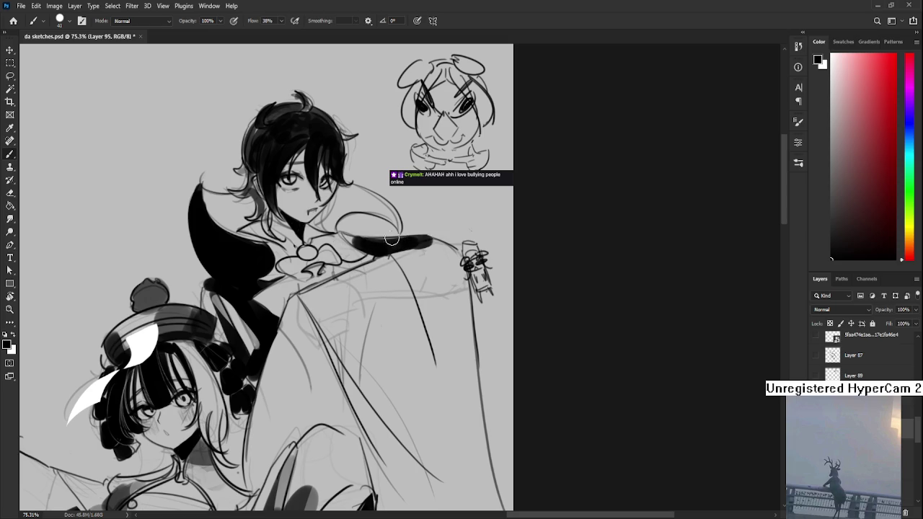
key(e)
mouse_move(350, 238)
mouse_down()
mouse_move(375, 259)
mouse_move(433, 242)
mouse_up()
Start filling the coat black and trim the arm shape's edges
scroll(414, 259, down, 3)
key(b)
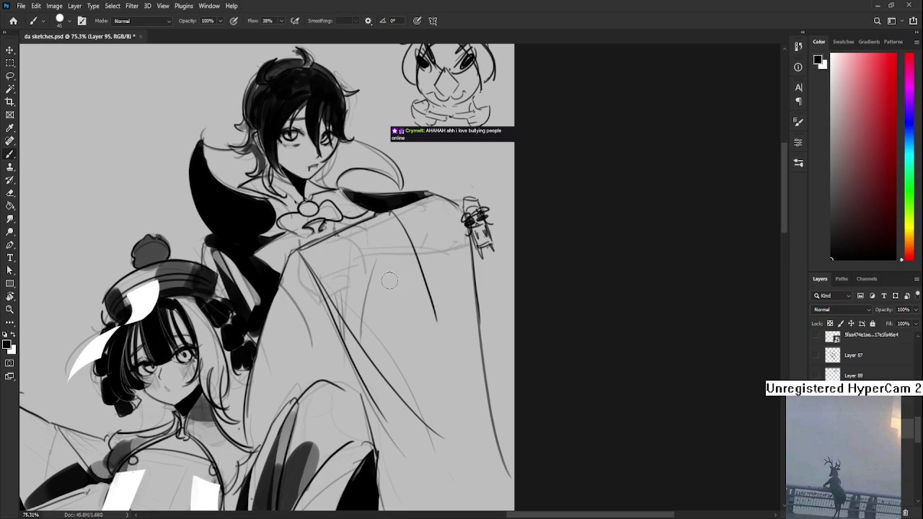
mouse_move(321, 277)
mouse_down()
mouse_move(323, 342)
mouse_move(339, 332)
mouse_move(303, 282)
mouse_move(294, 303)
mouse_up()
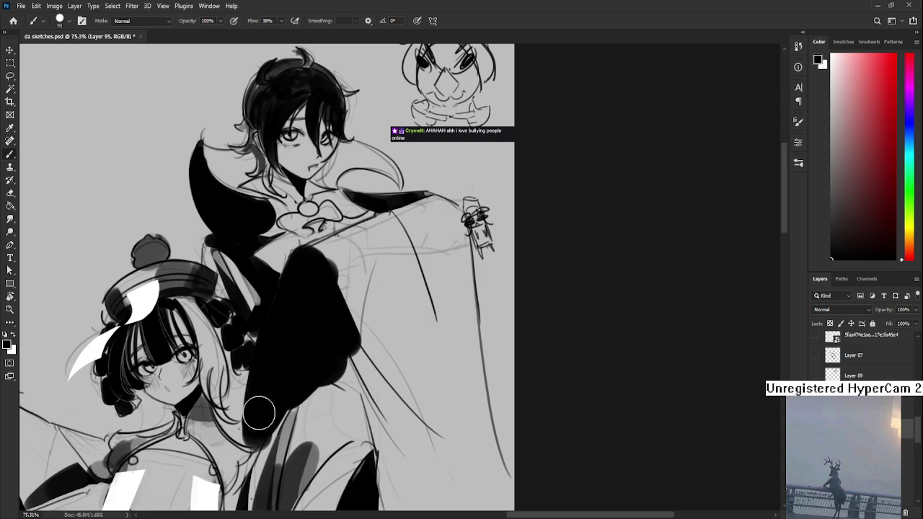
key(e)
mouse_move(241, 426)
mouse_down()
mouse_move(249, 476)
mouse_move(271, 375)
mouse_up()
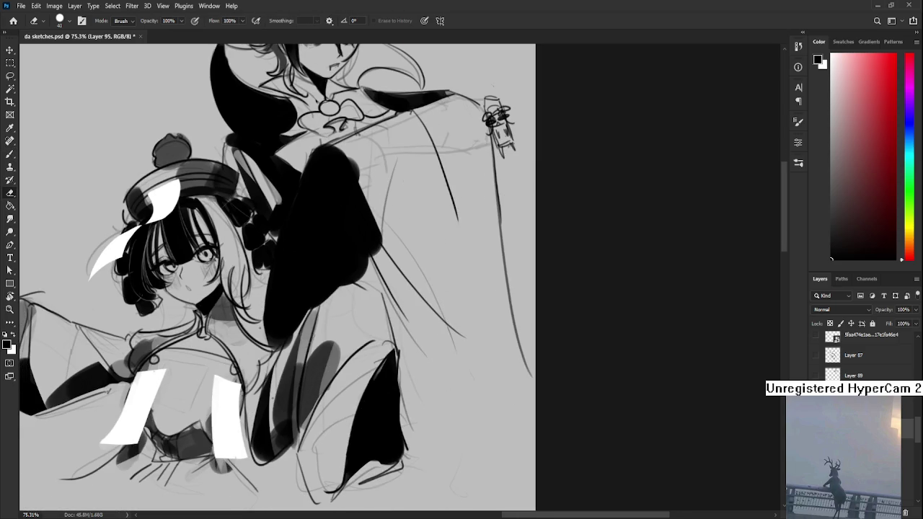
mouse_move(323, 310)
mouse_down()
mouse_move(365, 267)
mouse_move(323, 310)
mouse_up()
Fill the coat's lower part solid black down to the hem
mouse_move(379, 275)
mouse_down()
mouse_move(312, 319)
mouse_move(365, 383)
mouse_up()
key(b)
drag(328, 318, 365, 458)
drag(339, 390, 353, 476)
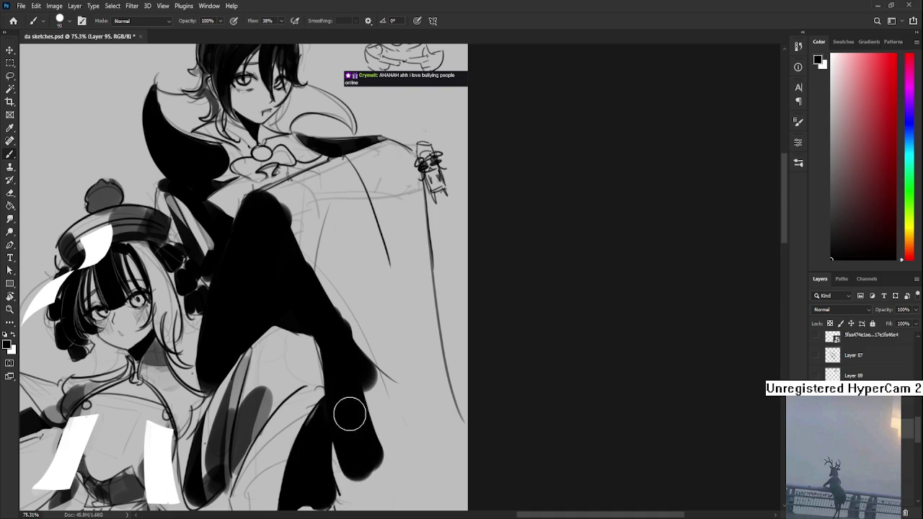
drag(361, 346, 395, 458)
drag(393, 348, 381, 406)
drag(317, 310, 366, 423)
mouse_move(347, 375)
mouse_down()
mouse_move(288, 291)
mouse_move(309, 236)
mouse_move(320, 236)
mouse_move(313, 279)
mouse_move(350, 341)
mouse_move(379, 303)
mouse_move(394, 228)
mouse_move(383, 354)
mouse_move(391, 422)
mouse_move(397, 264)
mouse_move(418, 427)
mouse_move(398, 367)
mouse_up()
mouse_move(392, 303)
mouse_down()
mouse_move(392, 423)
mouse_move(323, 498)
mouse_up()
Reposition the view of the coat and shrink the Eraser to a tiny size
drag(392, 430, 393, 281)
drag(388, 185, 320, 355)
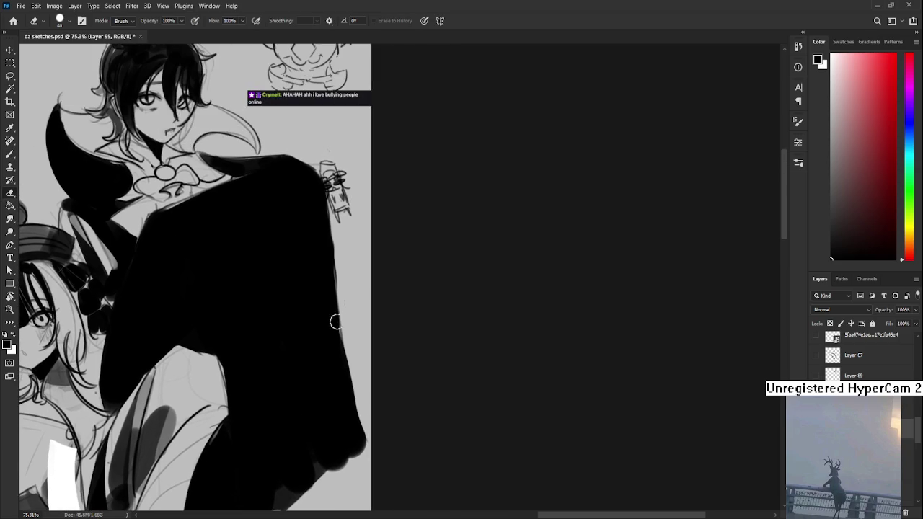
key(e)
mouse_move(325, 239)
mouse_down()
mouse_move(418, 218)
mouse_move(179, 285)
mouse_up()
scroll(409, 214, down, 5)
scroll(431, 193, up, 4)
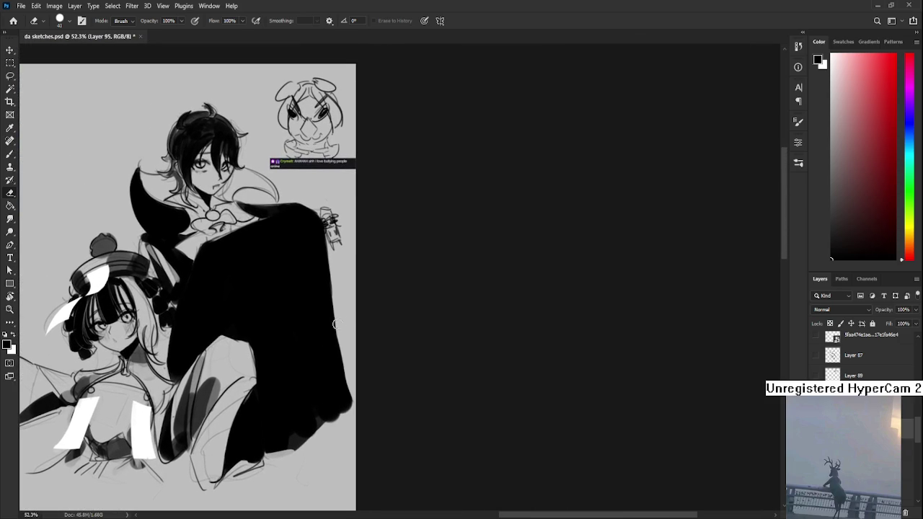
key(bracketleft)
key(bracketleft)
key(bracketleft)
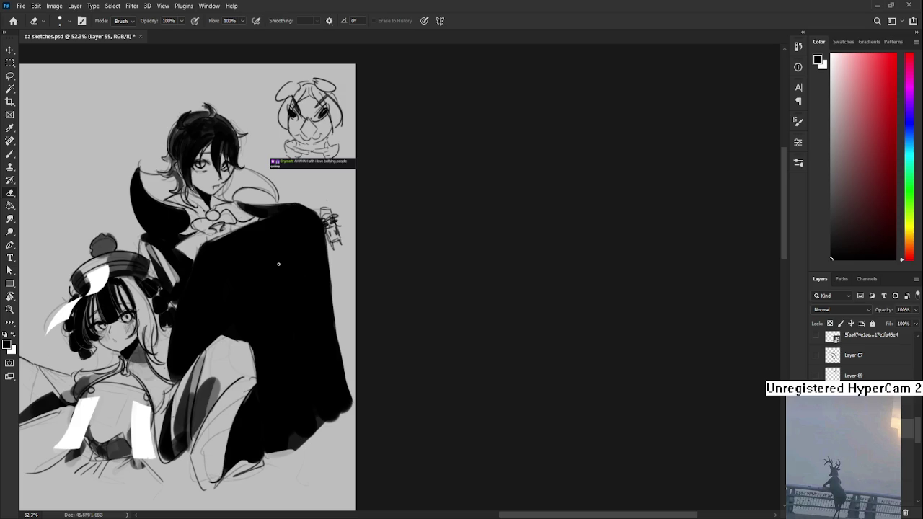
At 40% cloak-layer opacity, erase light fold lines into the cloak, then restore 100%
drag(247, 270, 282, 275)
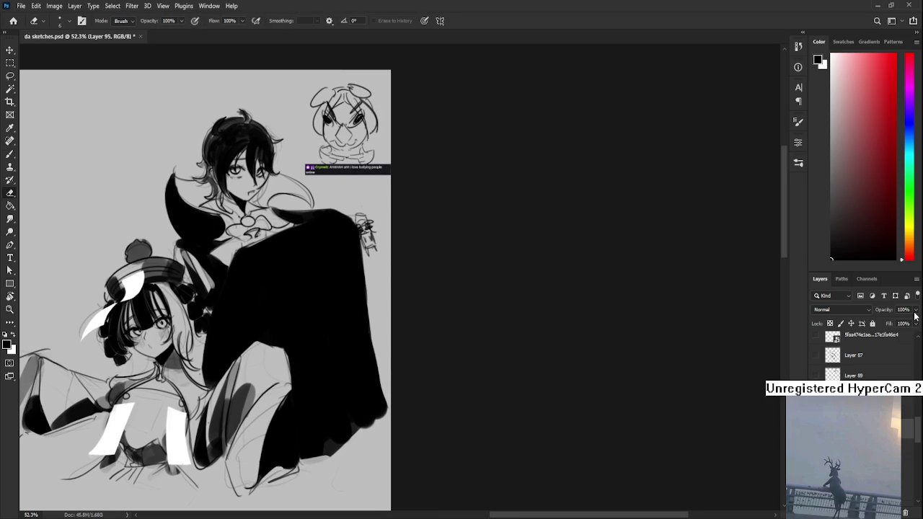
drag(884, 310, 858, 309)
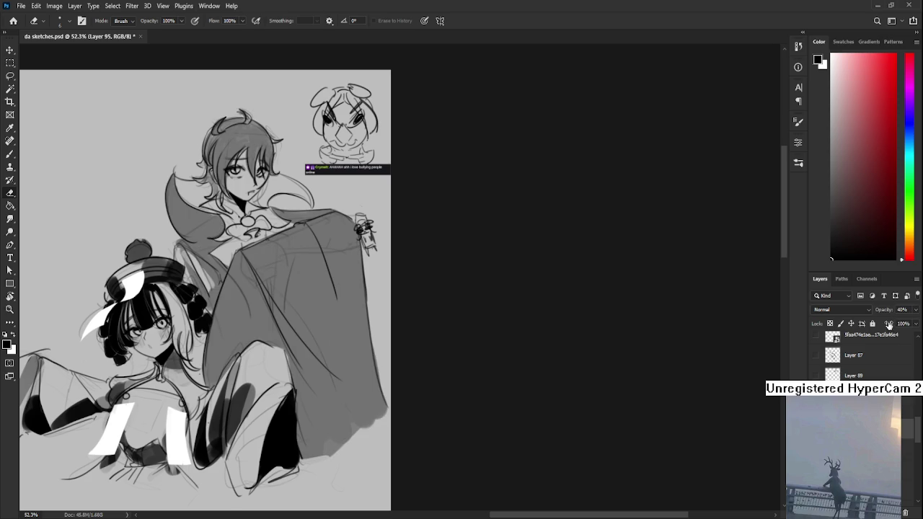
drag(242, 248, 307, 389)
key(ctrl+z)
mouse_move(246, 254)
mouse_down()
mouse_move(314, 381)
mouse_move(341, 370)
mouse_up()
key(ctrl+z)
drag(316, 252, 318, 270)
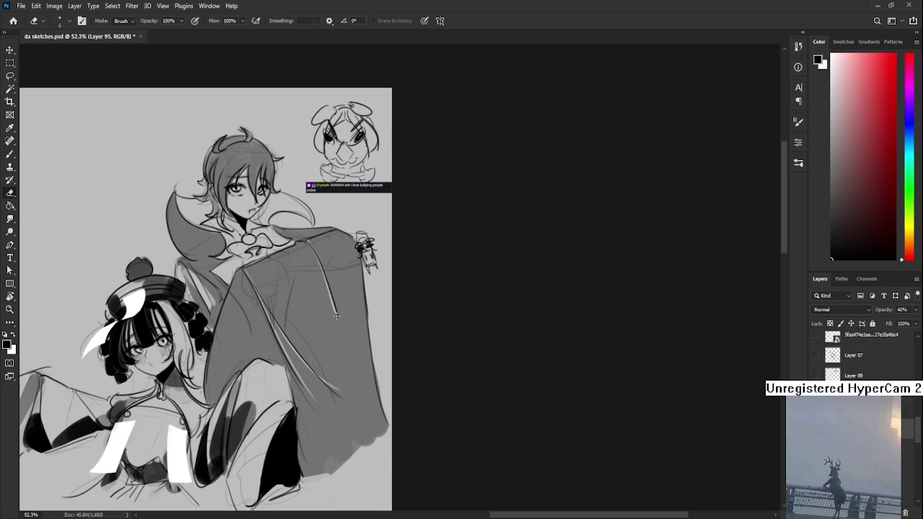
drag(311, 244, 331, 213)
mouse_move(264, 254)
mouse_down()
mouse_move(241, 289)
mouse_move(235, 347)
mouse_up()
key(ctrl+z)
drag(335, 359, 320, 410)
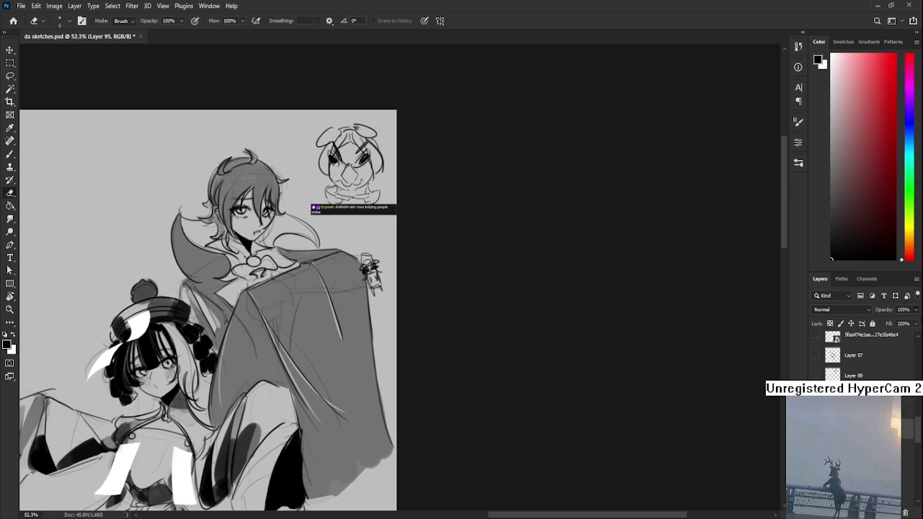
drag(915, 310, 919, 315)
Paint a dark bun beside the figure's hat and erase parts to refine its shape
drag(214, 320, 325, 329)
key(b)
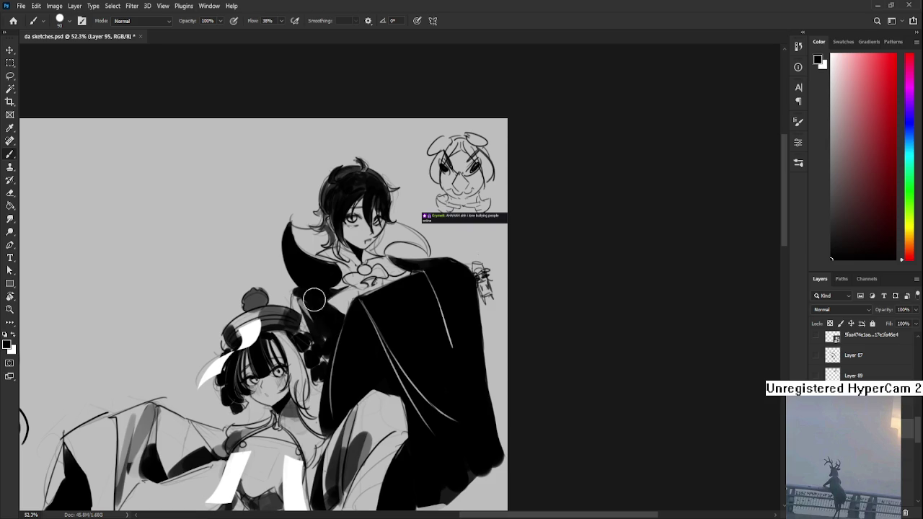
drag(296, 294, 310, 328)
key(e)
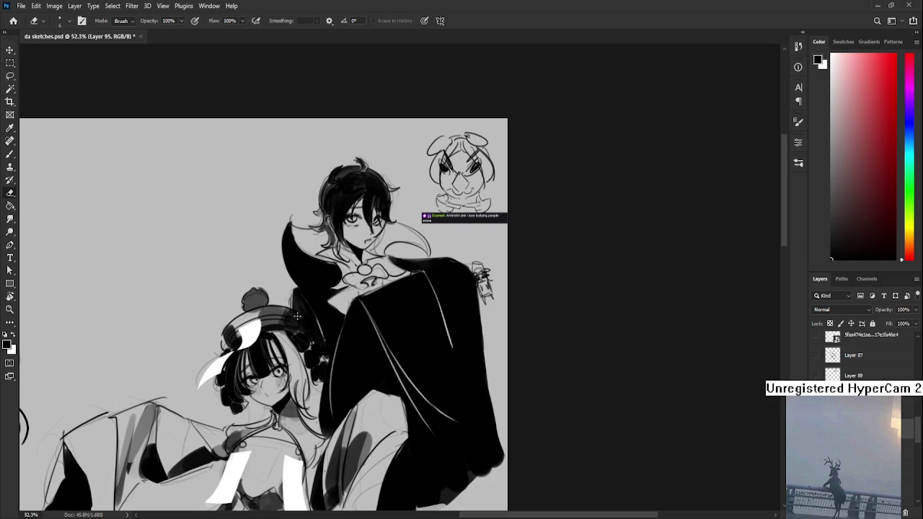
mouse_move(298, 295)
mouse_down()
mouse_move(320, 329)
mouse_move(340, 335)
mouse_up()
Erase another light fold line along the cloak and reshape its top edge
drag(318, 289, 297, 243)
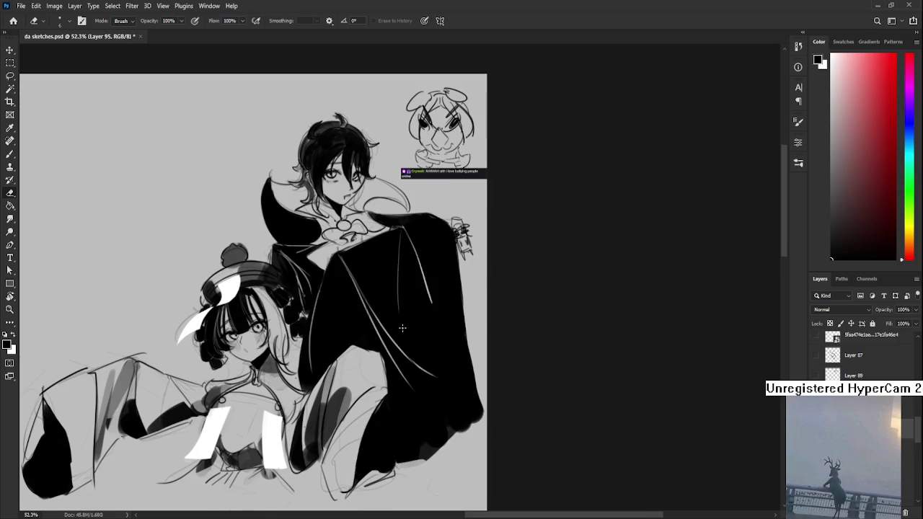
scroll(400, 303, up, 2)
drag(408, 283, 430, 453)
key(ctrl+z)
drag(422, 321, 450, 470)
drag(403, 277, 432, 266)
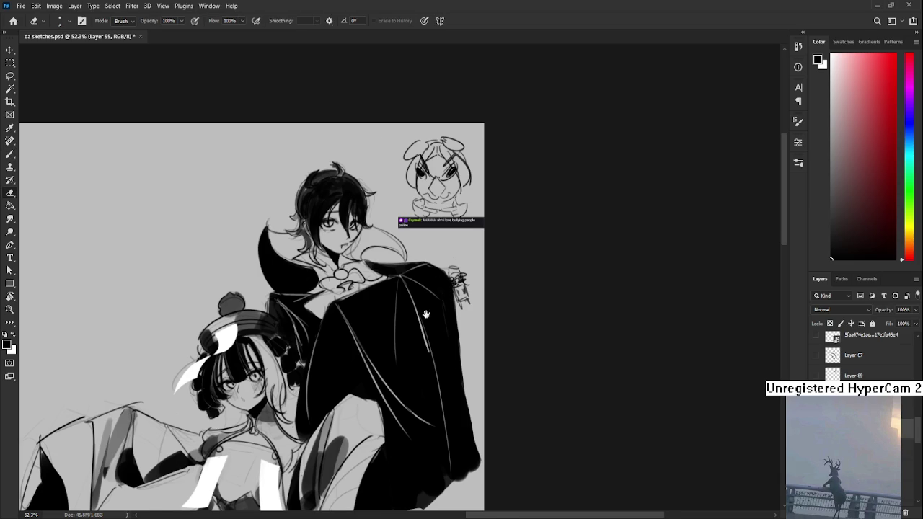
Brush black into the grey gap between the cloak folds
drag(381, 330, 392, 308)
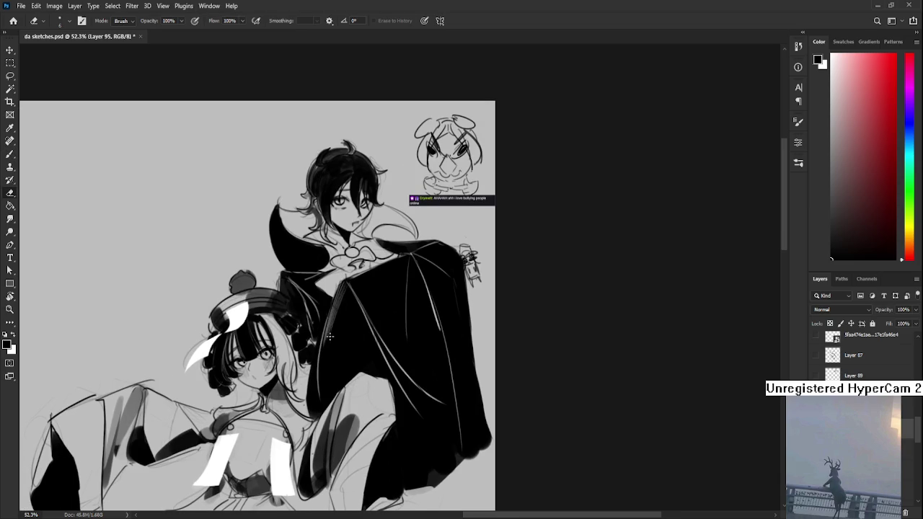
key(b)
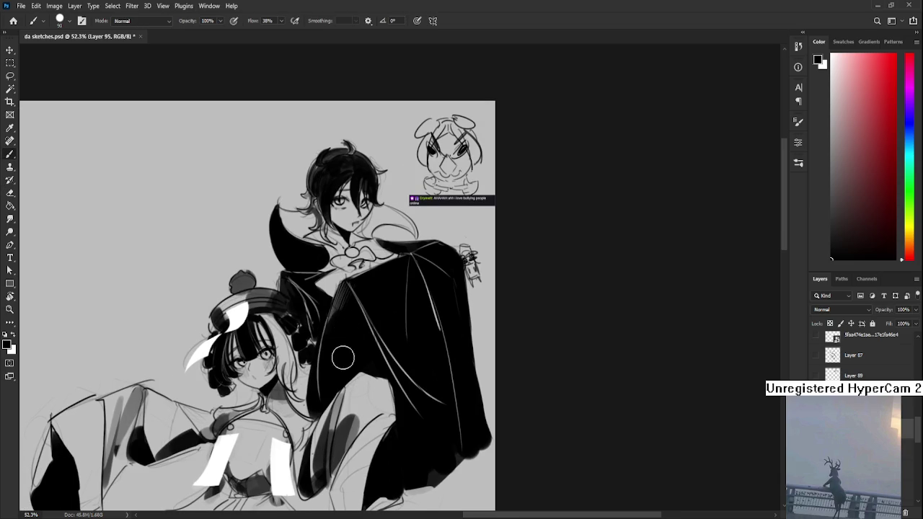
mouse_move(337, 316)
mouse_down()
mouse_move(347, 296)
mouse_move(340, 317)
mouse_up()
scroll(354, 320, down, 3)
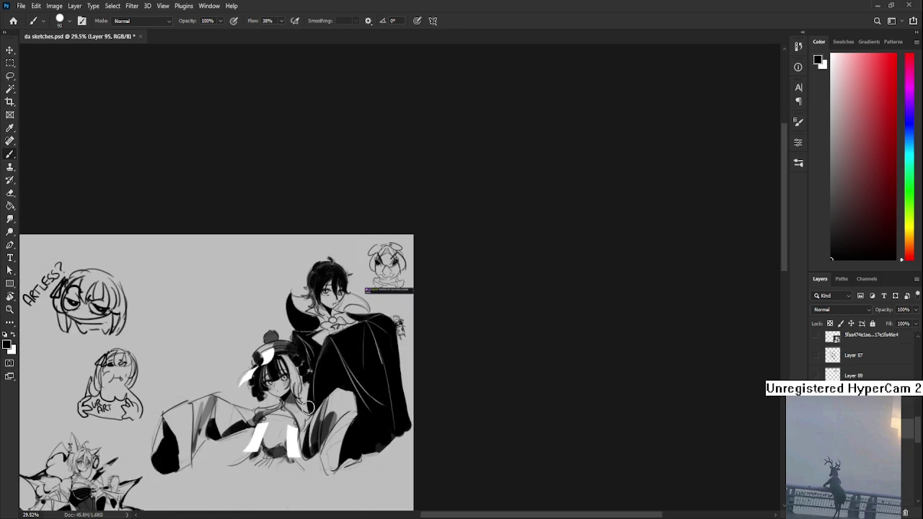
Zoom out of da sketches.psd and return to the Home screen's recent files
scroll(355, 320, up, 1)
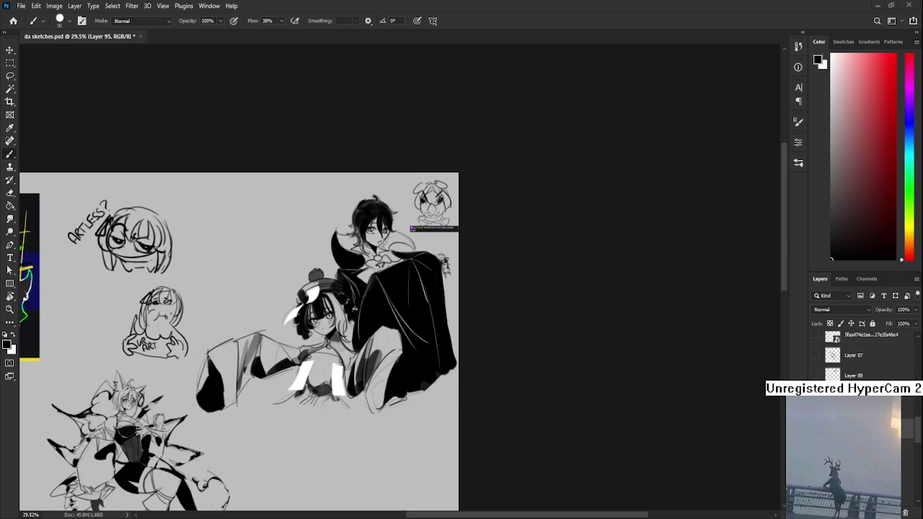
click(12, 21)
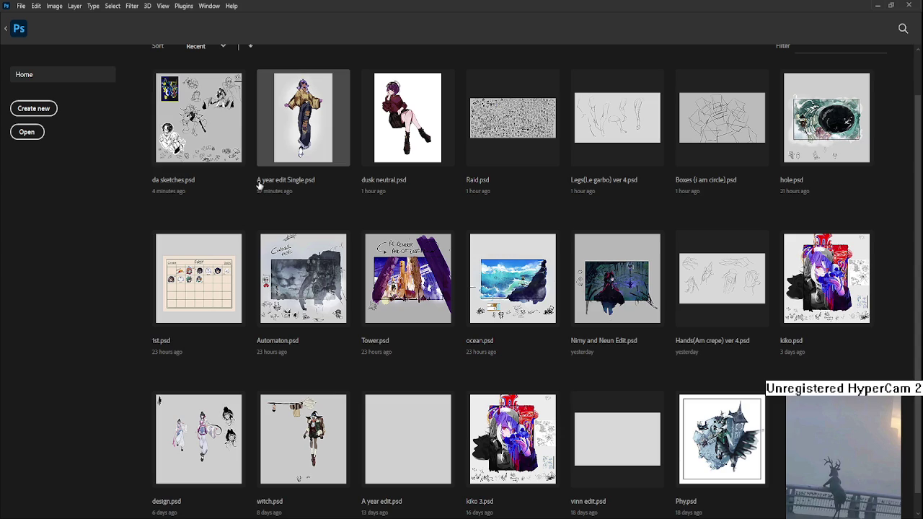
Open Raid.psd and pan around the sketch sheet
click(496, 122)
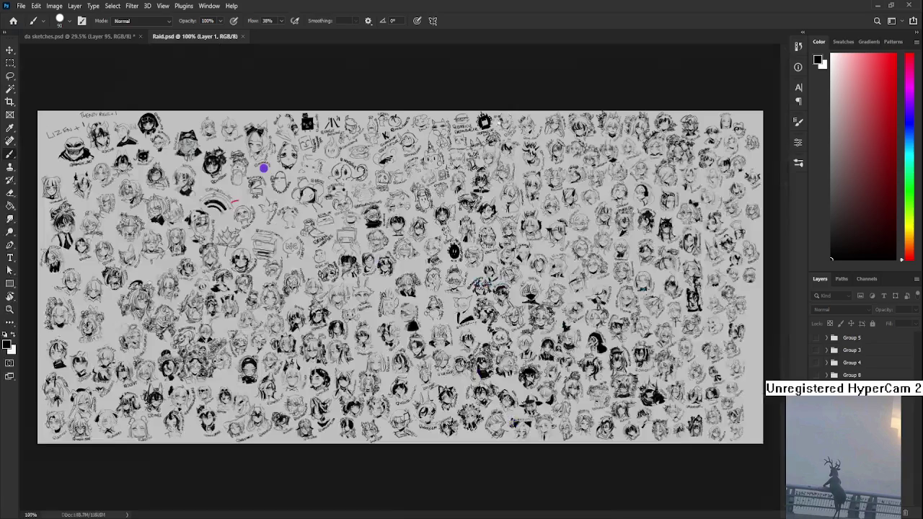
scroll(221, 189, up, 3)
scroll(221, 189, up, 2)
scroll(220, 189, down, 3)
scroll(289, 253, up, 1)
scroll(346, 289, down, 2)
scroll(371, 313, up, 1)
mouse_move(373, 313)
mouse_down()
mouse_move(270, 293)
mouse_move(217, 295)
mouse_up()
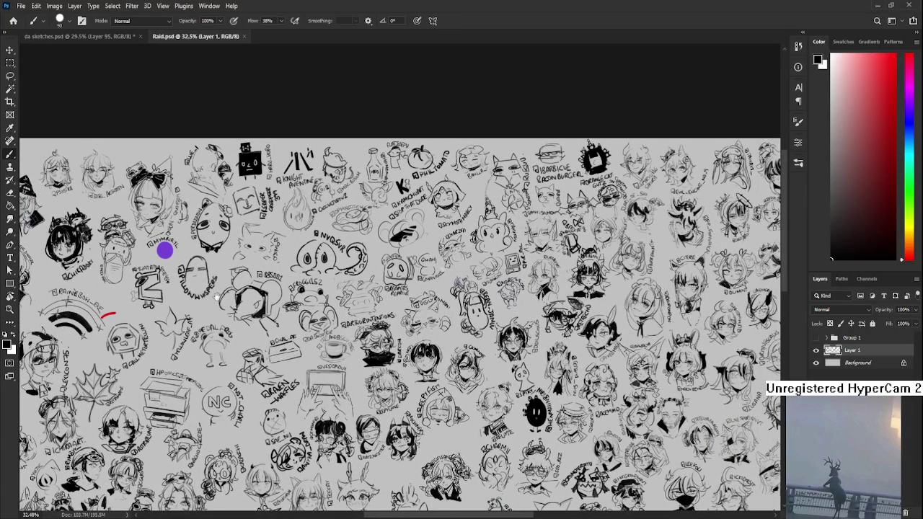
drag(216, 296, 219, 222)
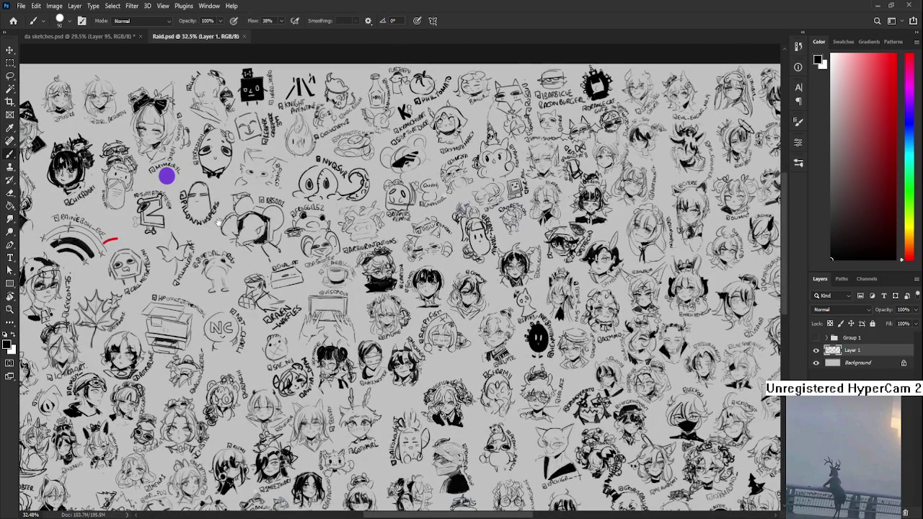
mouse_move(219, 222)
mouse_down()
mouse_move(313, 225)
mouse_move(280, 221)
mouse_up()
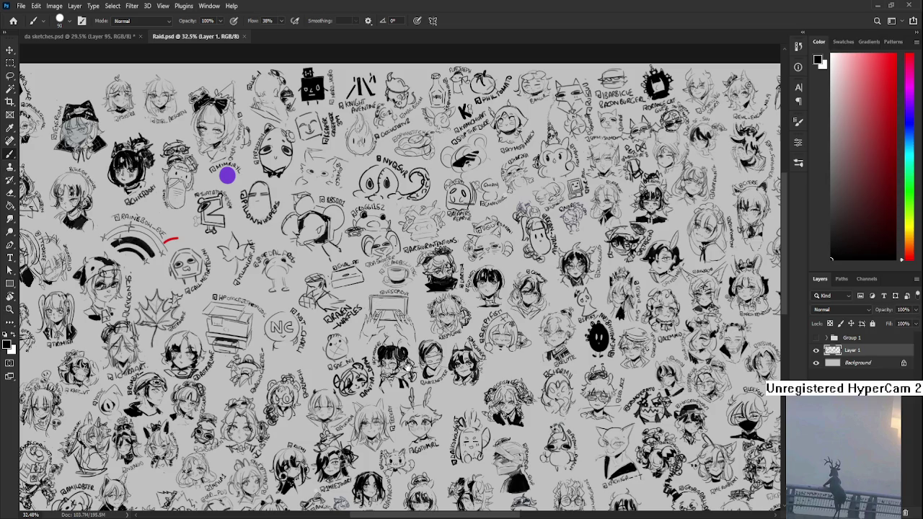
drag(425, 299, 304, 313)
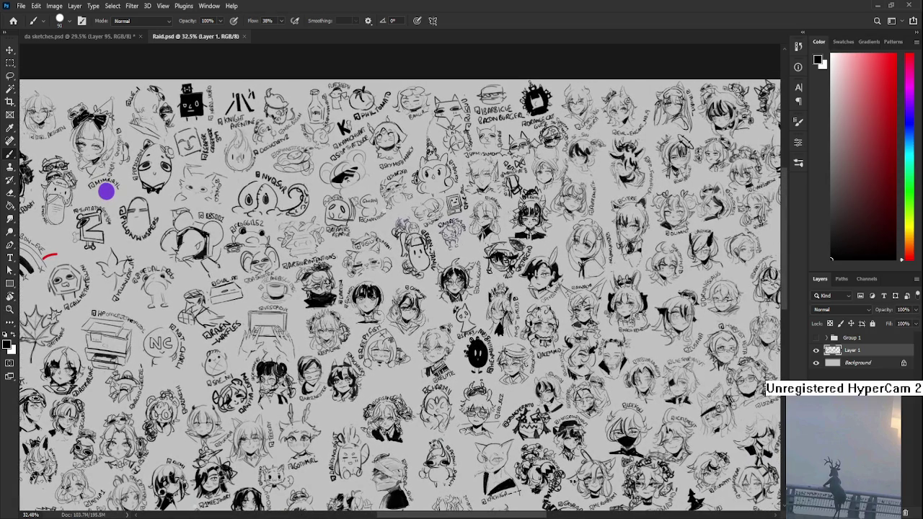
mouse_move(421, 371)
mouse_down()
mouse_move(388, 344)
mouse_move(436, 372)
mouse_up()
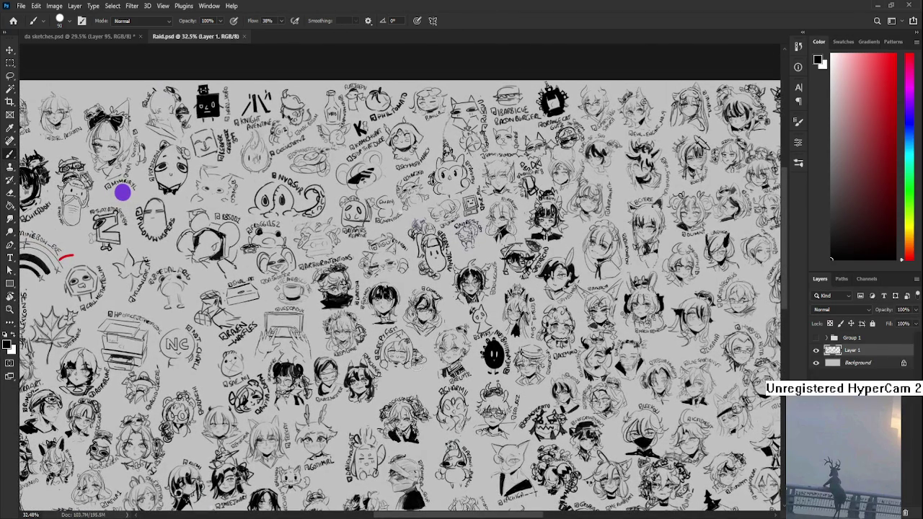
Zoom in on the top of the sheet near the GREAN-JAMIN figure
scroll(416, 335, down, 1)
scroll(416, 374, down, 1)
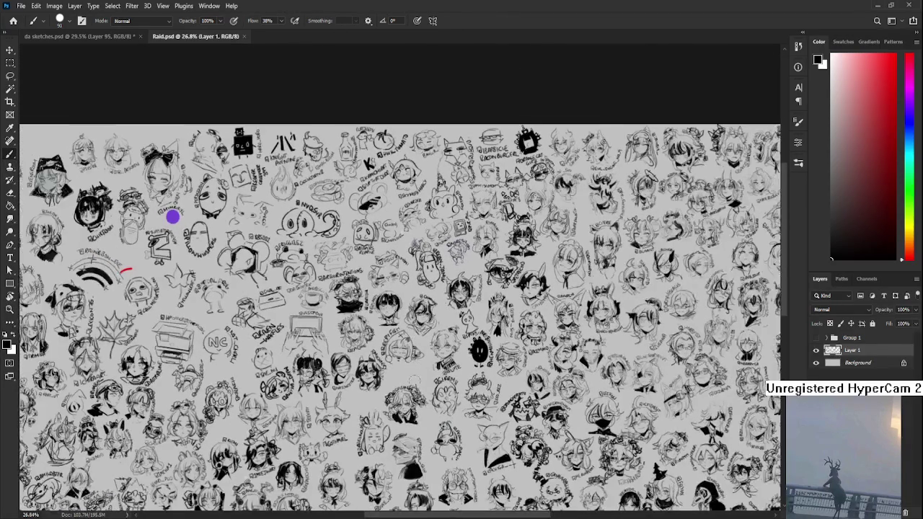
drag(398, 420, 389, 295)
mouse_move(394, 345)
mouse_down()
mouse_move(373, 281)
mouse_move(360, 360)
mouse_move(343, 353)
mouse_up()
scroll(360, 360, up, 2)
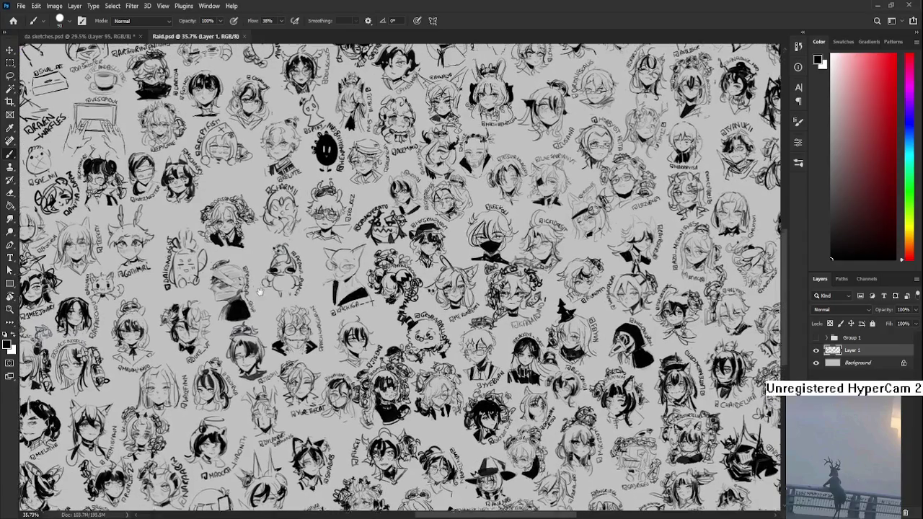
drag(291, 294, 315, 370)
scroll(315, 370, up, 1)
scroll(332, 303, up, 2)
scroll(342, 252, up, 2)
scroll(352, 222, up, 2)
With a finer brush, draw a thin curved line beside the GREAN-JAMIN figure
key(bracketleft)
key(bracketleft)
key(bracketleft)
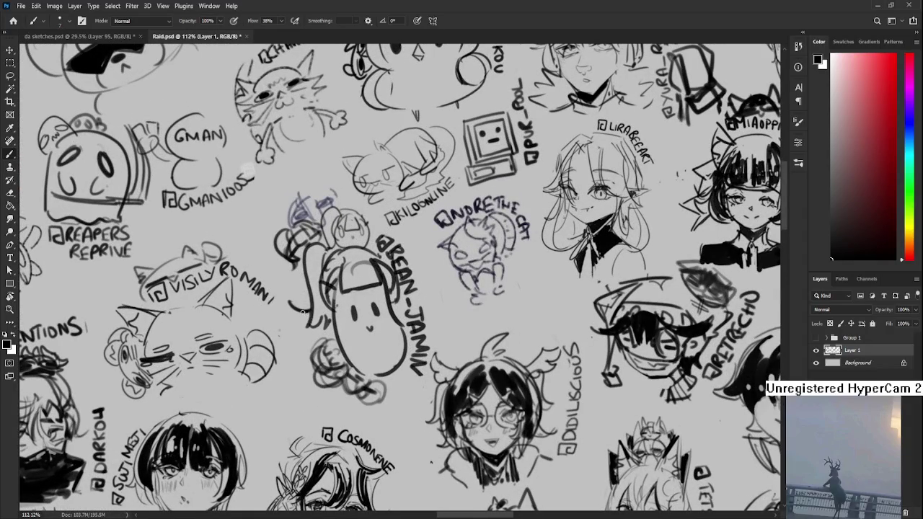
drag(303, 249, 311, 319)
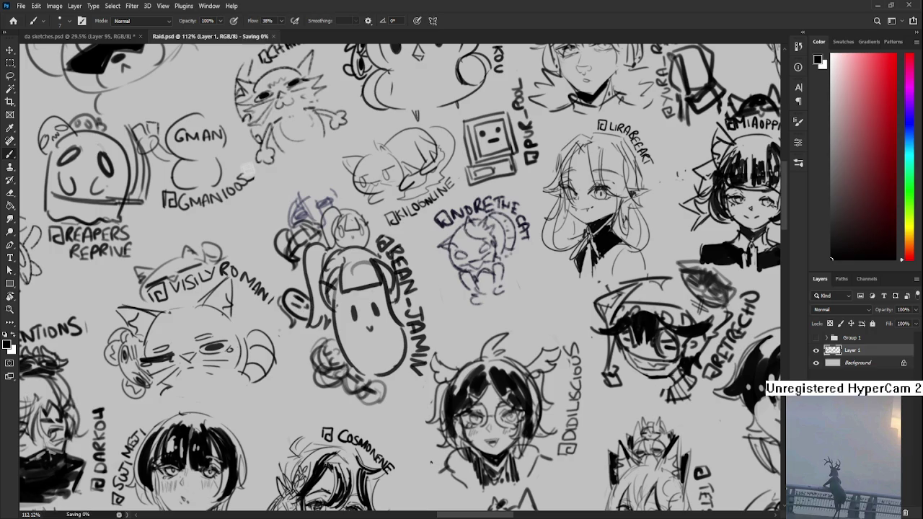
scroll(352, 375, down, 8)
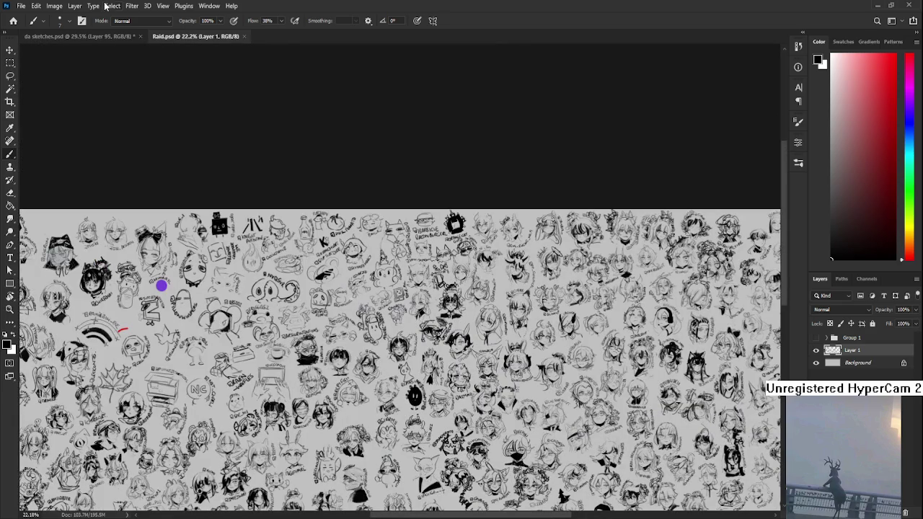
Close Raid.psd and open A year edit Single.psd from the Home screen
click(244, 36)
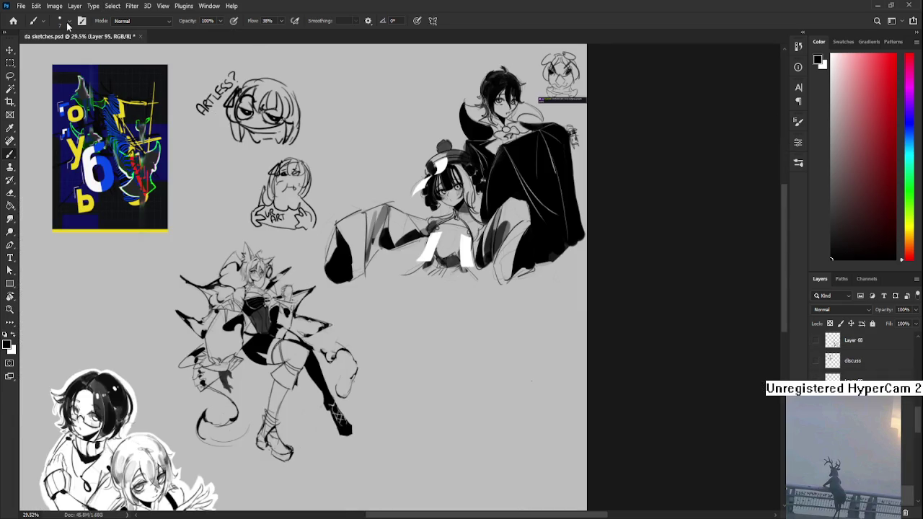
click(12, 20)
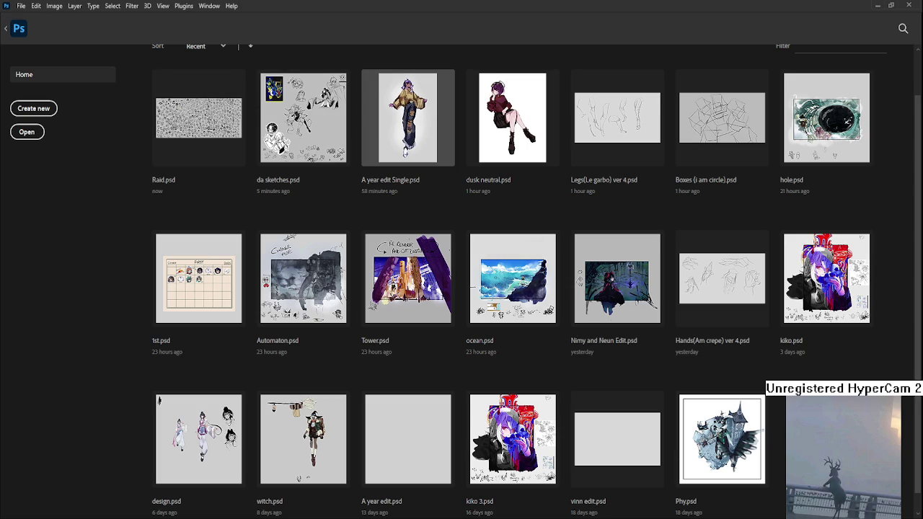
click(408, 117)
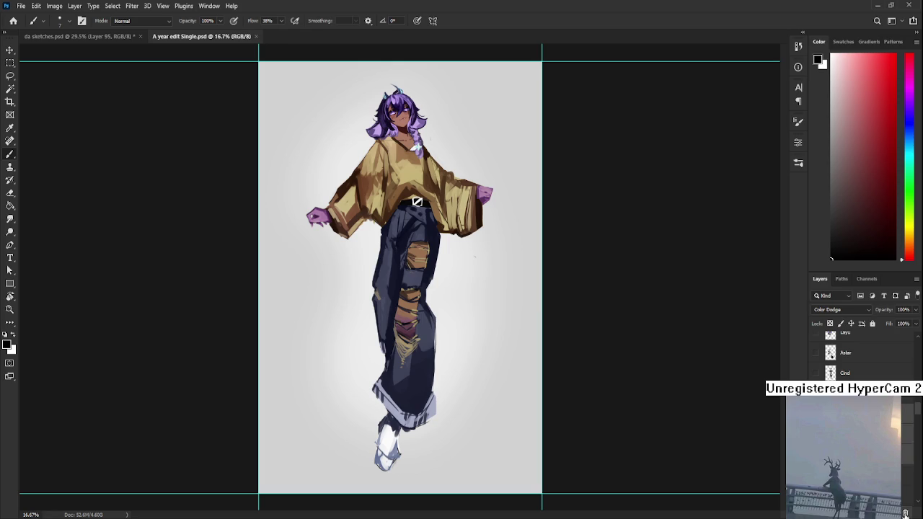
Rotate the Bean character about 8° and move it down slightly
scroll(917, 461, down, 2)
drag(919, 427, 919, 347)
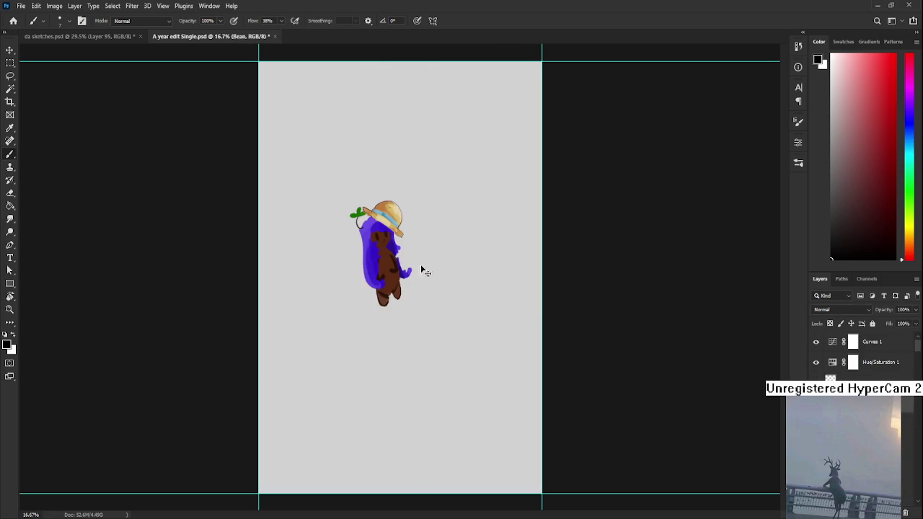
key(ctrl+t)
mouse_move(450, 207)
mouse_down()
mouse_move(461, 219)
mouse_move(498, 163)
mouse_move(479, 161)
mouse_move(433, 225)
mouse_up()
key(Return)
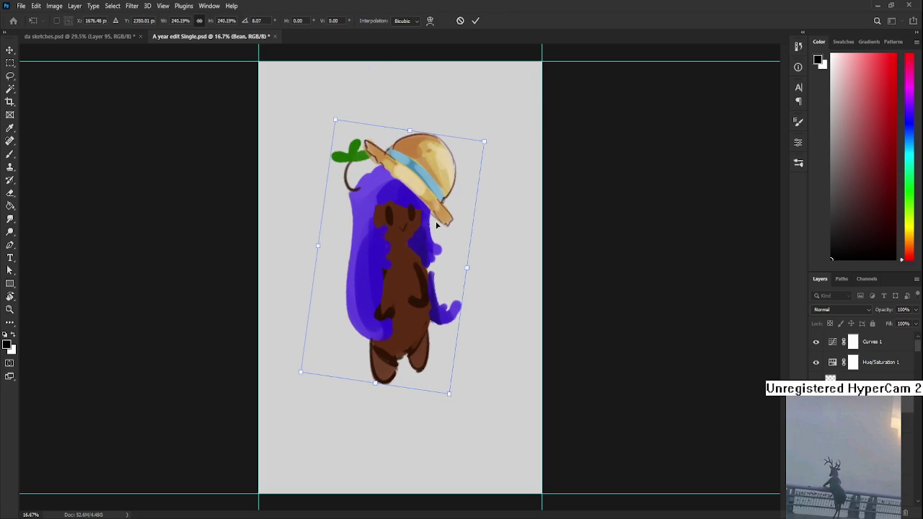
key(b)
key(ctrl+t)
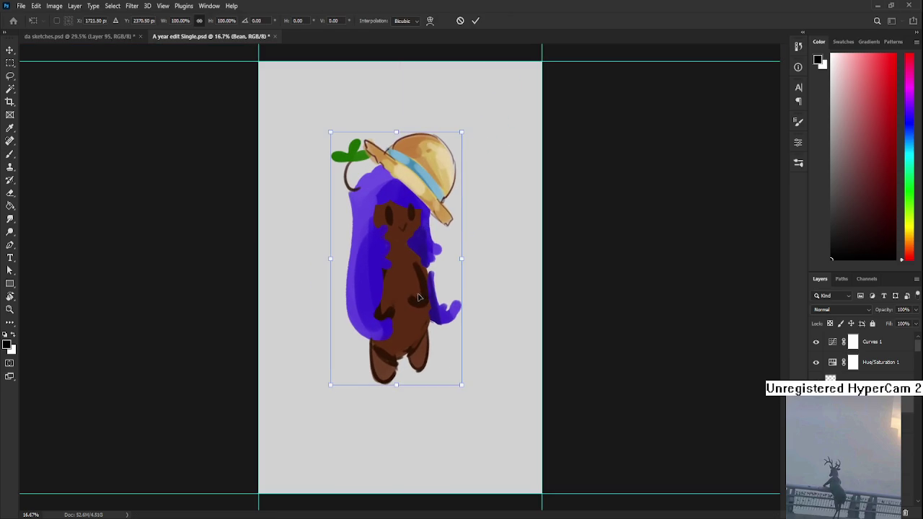
drag(424, 296, 417, 312)
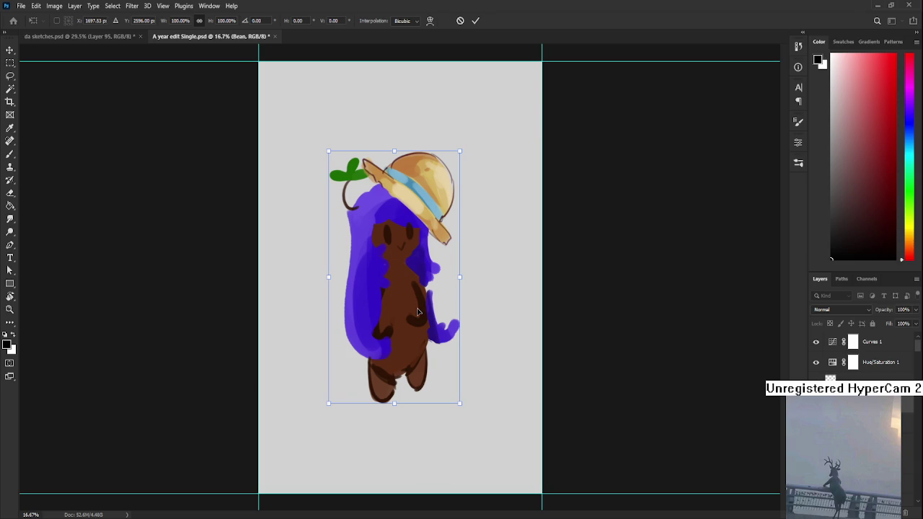
key(Return)
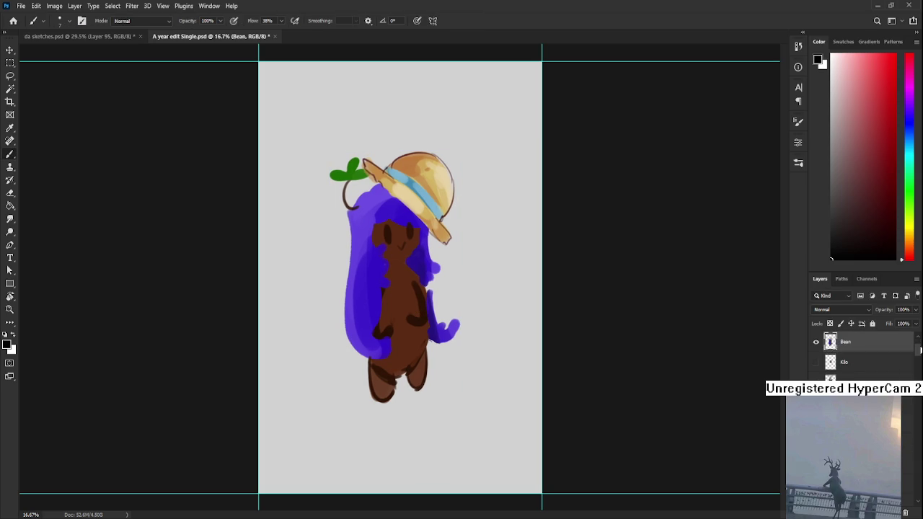
Hide the grey background and fill the character's silhouette with white on a new layer
scroll(919, 350, down, 5)
click(816, 497)
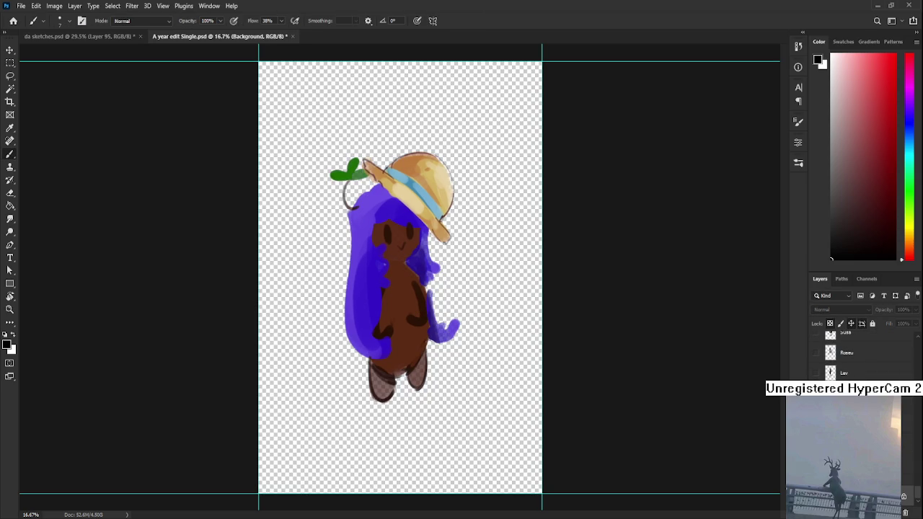
click(895, 513)
key(x)
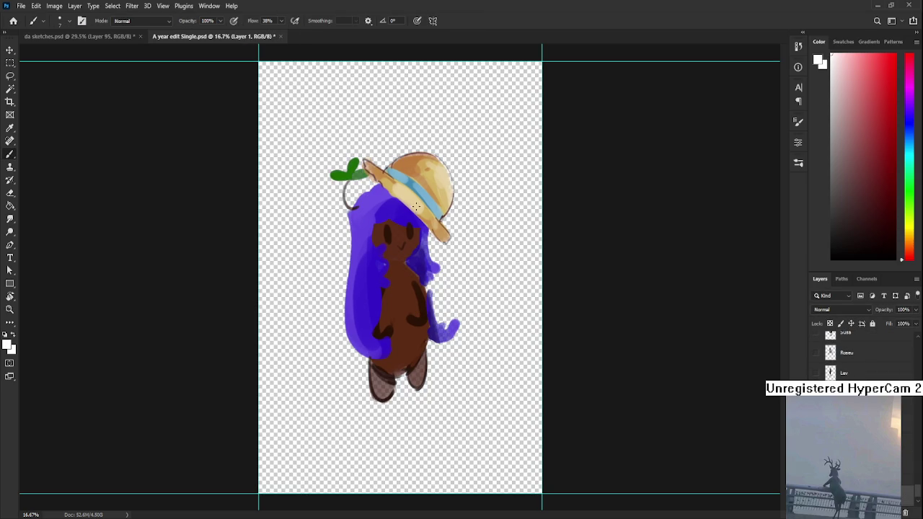
key(ctrl+z)
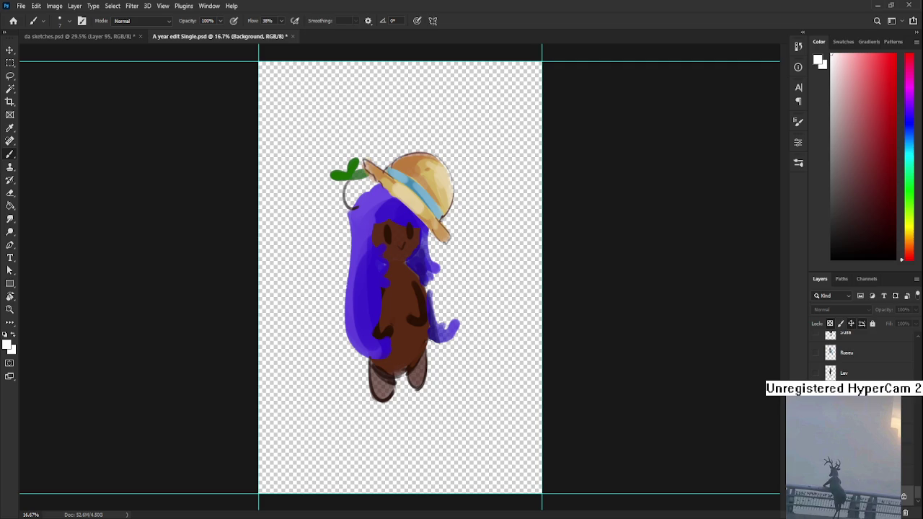
drag(918, 500, 915, 315)
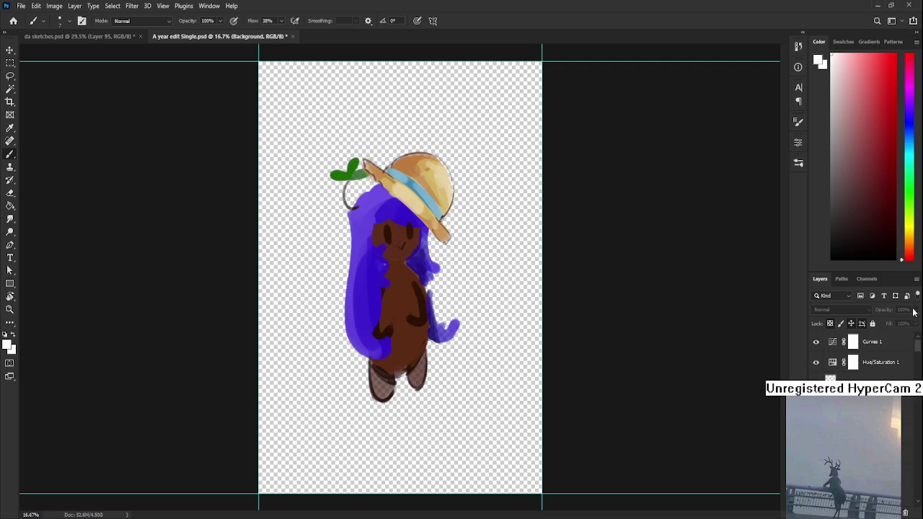
key(ctrl+shift+z)
ctrl+click(833, 383)
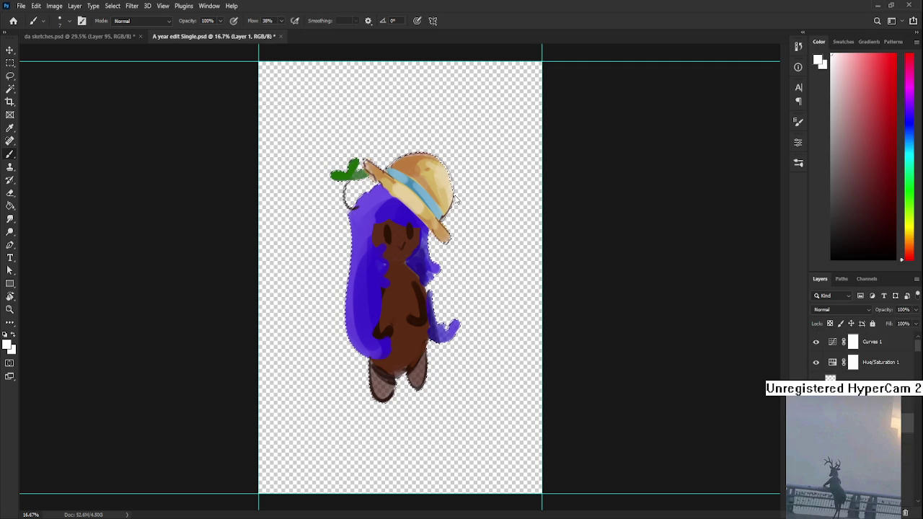
key(g)
click(395, 269)
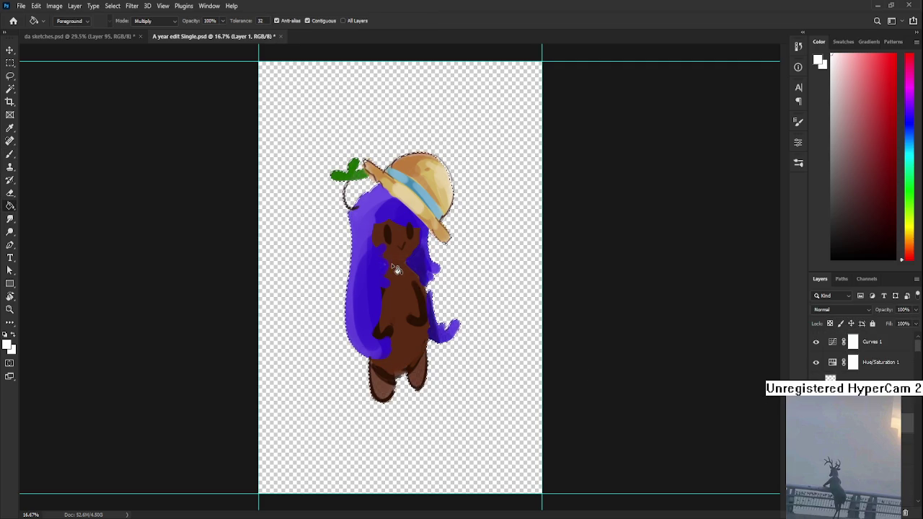
key(ctrl+t)
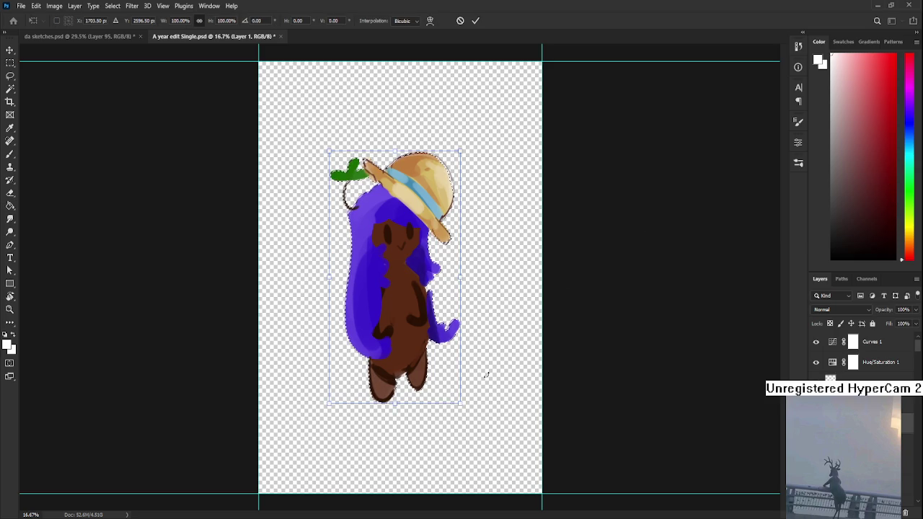
Enlarge the white silhouette to about 114%, then set brush size 45 and eraser 40
drag(459, 403, 472, 426)
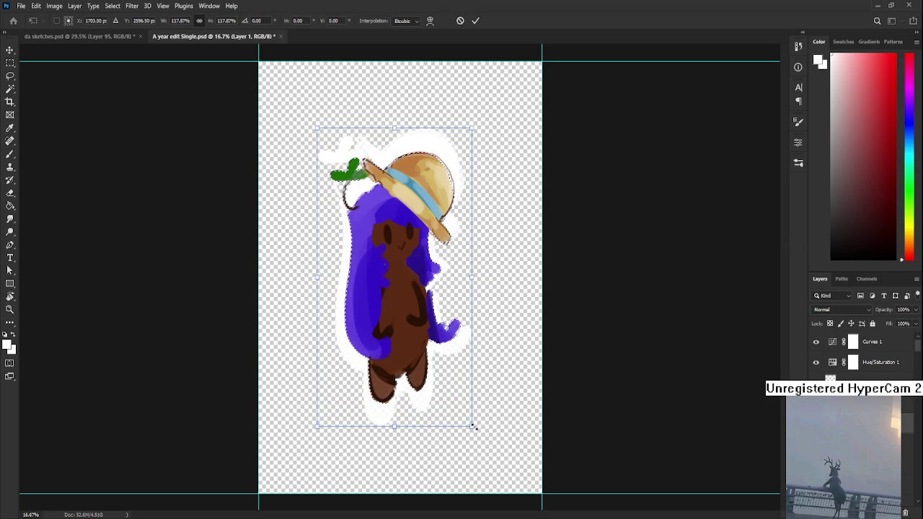
key(Return)
key(g)
key(l)
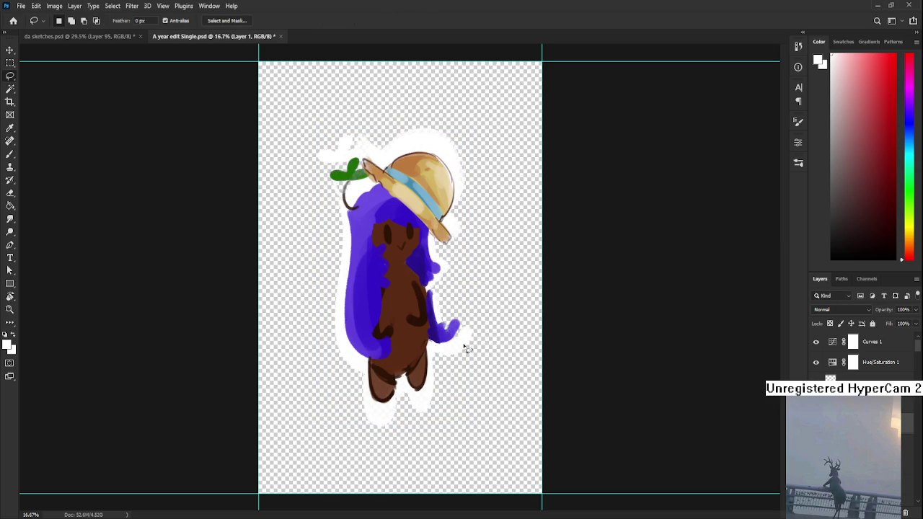
scroll(419, 345, up, 1)
scroll(352, 173, up, 1)
drag(352, 173, 338, 245)
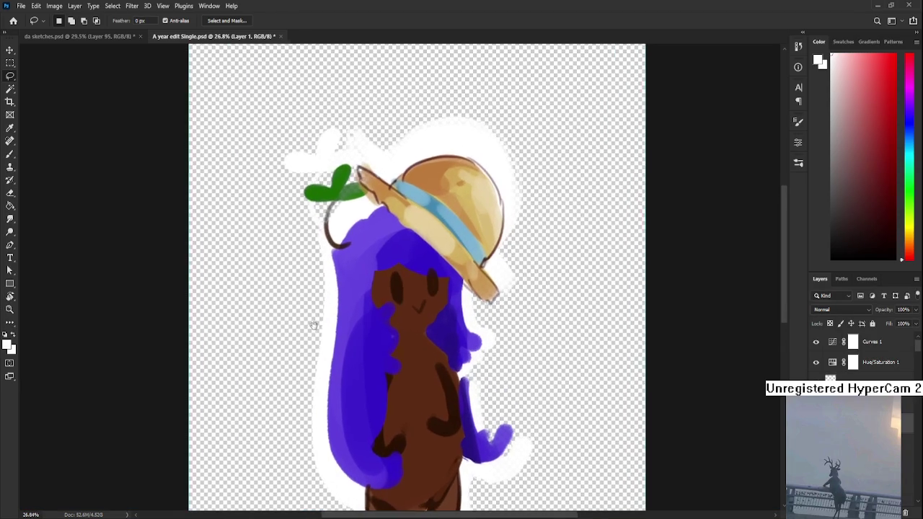
key(b)
key(bracketright)
key(bracketright)
key(bracketright)
key(e)
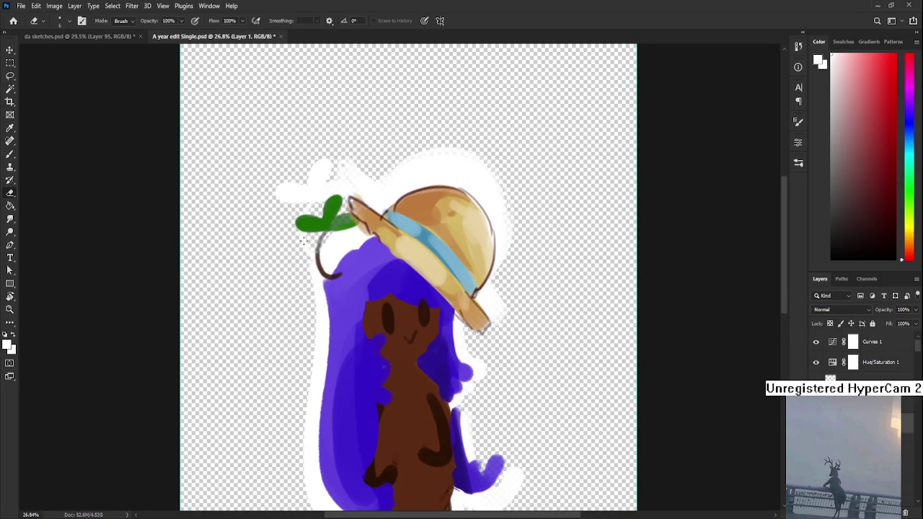
key(bracketright)
key(bracketright)
key(bracketright)
key(b)
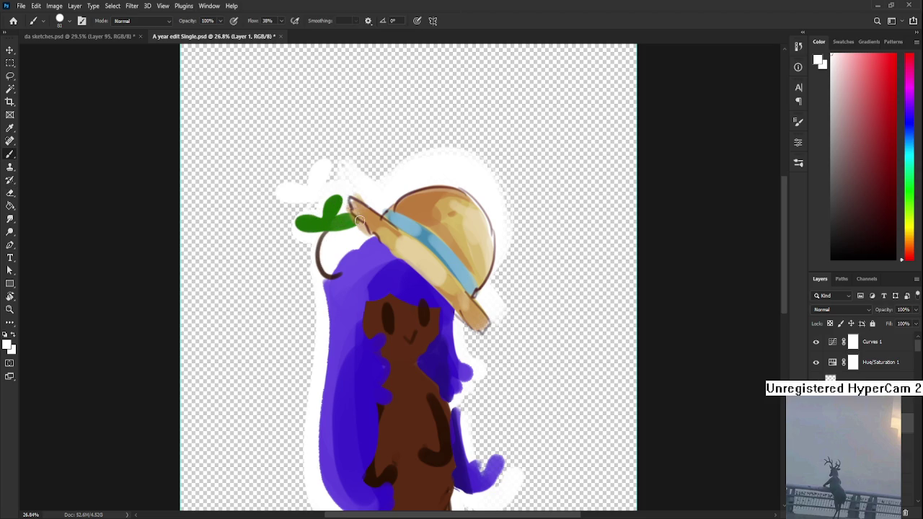
Clean up stray white around the sprout leaf and paint white along its left edge
key(e)
mouse_move(283, 193)
mouse_down()
mouse_move(310, 176)
mouse_move(324, 196)
mouse_up()
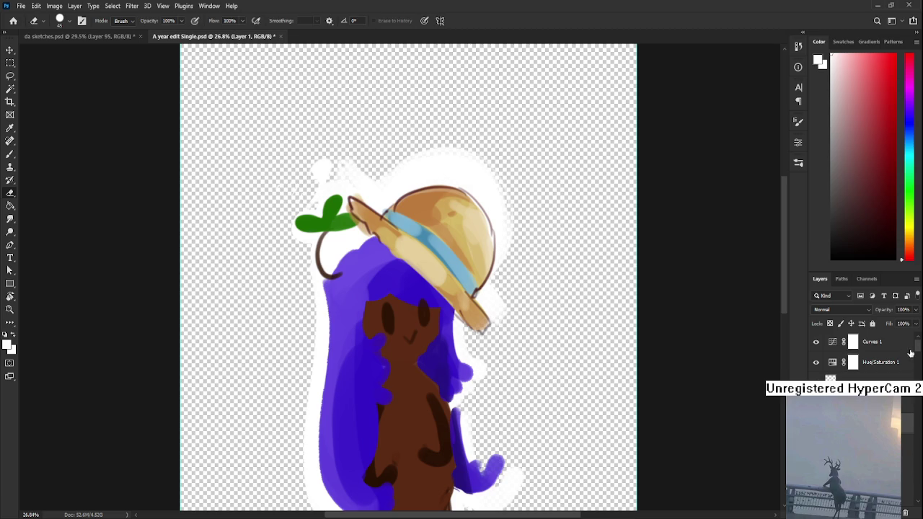
drag(920, 349, 905, 513)
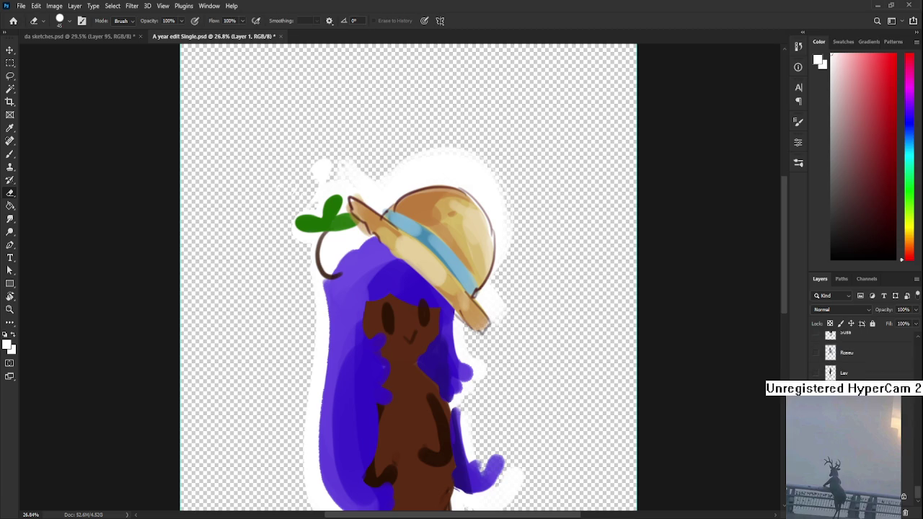
click(817, 496)
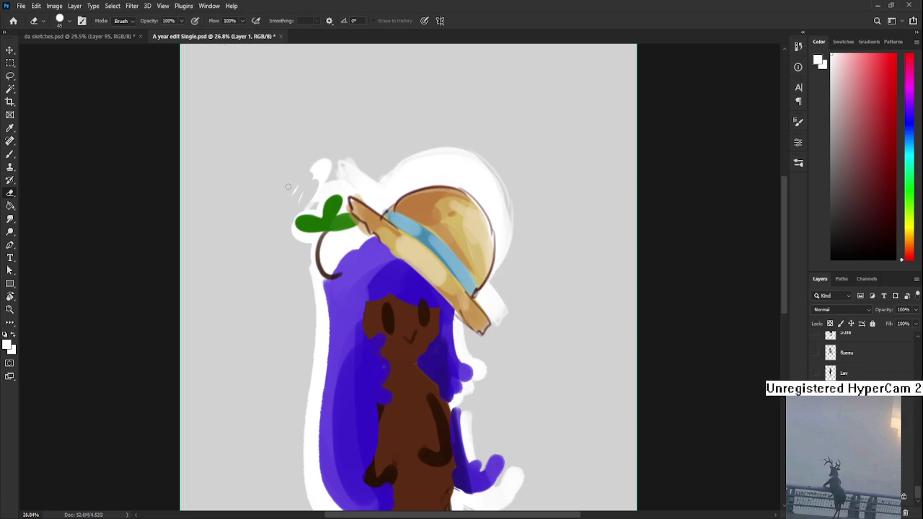
key(b)
mouse_move(289, 229)
mouse_down()
mouse_move(310, 216)
mouse_move(293, 219)
mouse_move(311, 277)
mouse_up()
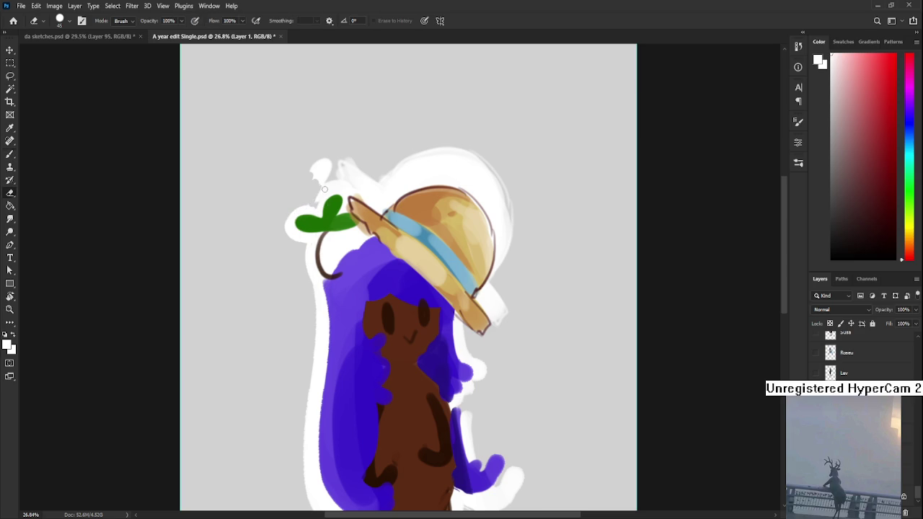
mouse_move(319, 184)
mouse_down()
mouse_move(316, 167)
mouse_move(321, 174)
mouse_up()
mouse_move(354, 177)
mouse_down()
mouse_move(340, 168)
mouse_move(361, 175)
mouse_move(344, 167)
mouse_up()
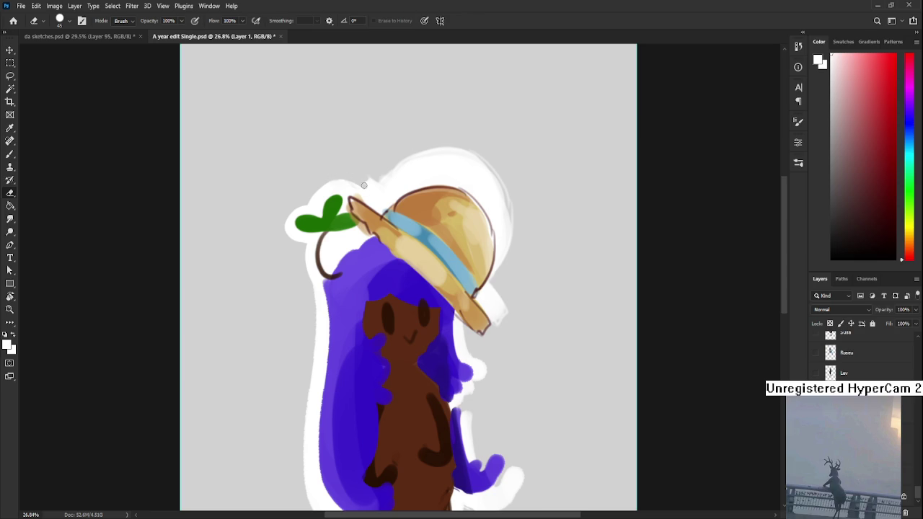
Widen the white outline along the hat's right side and trim a strip near the hat
drag(393, 172, 276, 203)
key(b)
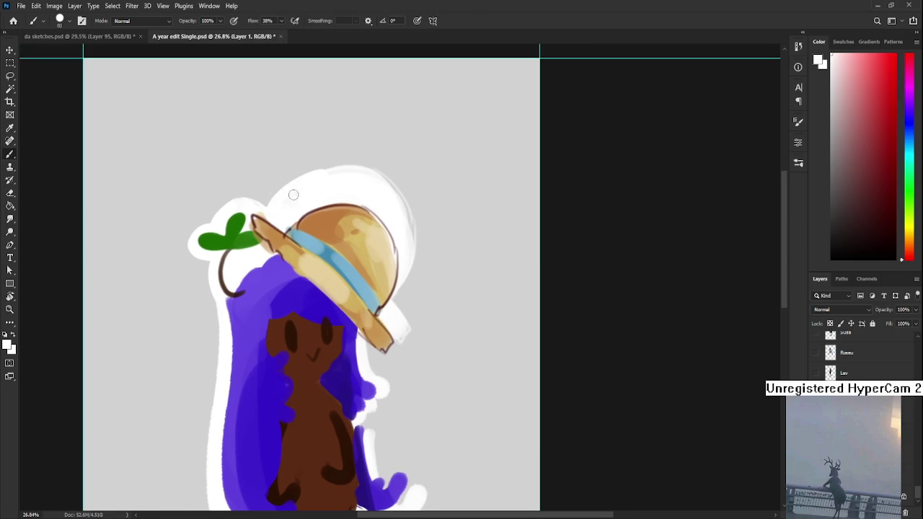
drag(388, 183, 331, 204)
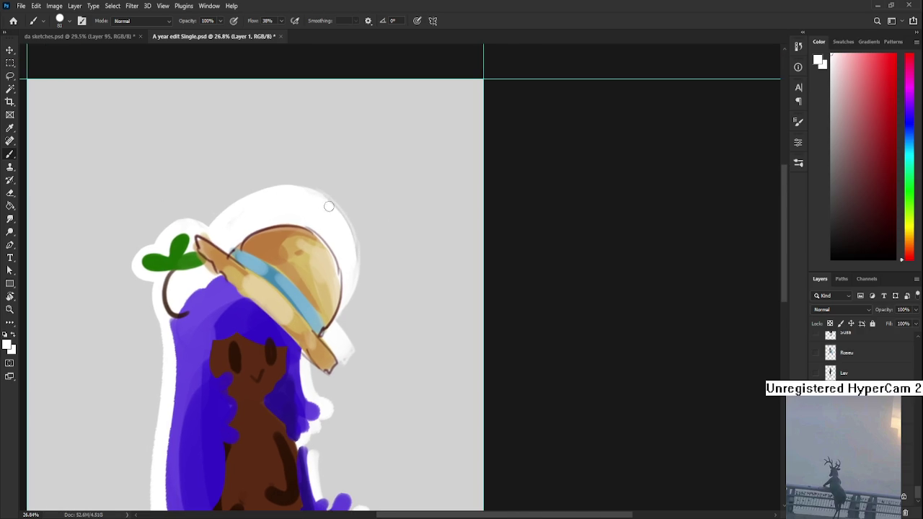
drag(351, 251, 340, 328)
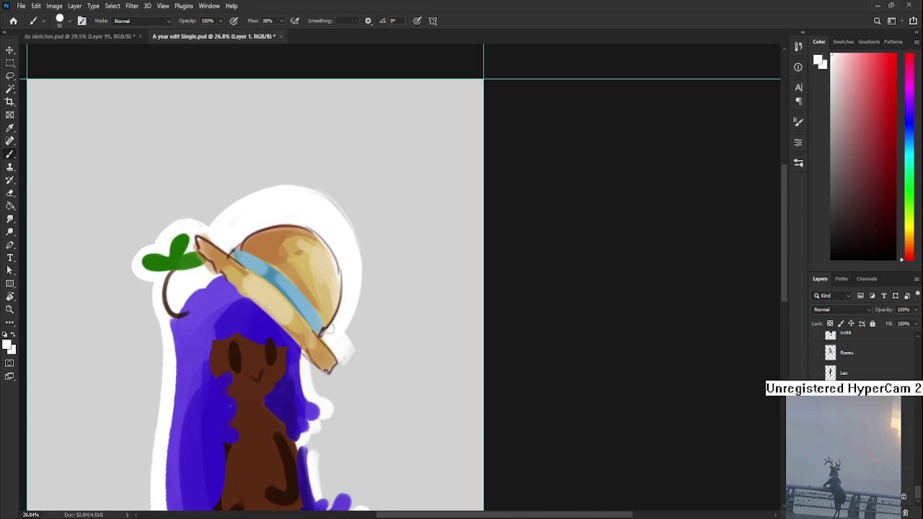
key(r)
mouse_move(344, 329)
mouse_down()
mouse_move(389, 260)
mouse_move(308, 249)
mouse_up()
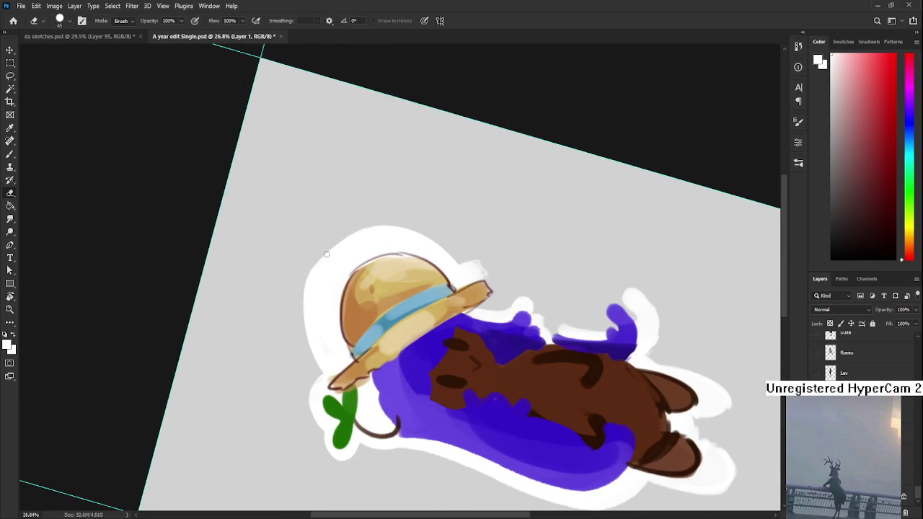
drag(309, 283, 322, 259)
Rotate the view around the character and trim the outline edge under the right leg
key(r)
mouse_move(368, 225)
mouse_down()
mouse_move(415, 252)
mouse_move(422, 289)
mouse_move(404, 285)
mouse_move(413, 291)
mouse_up()
key(b)
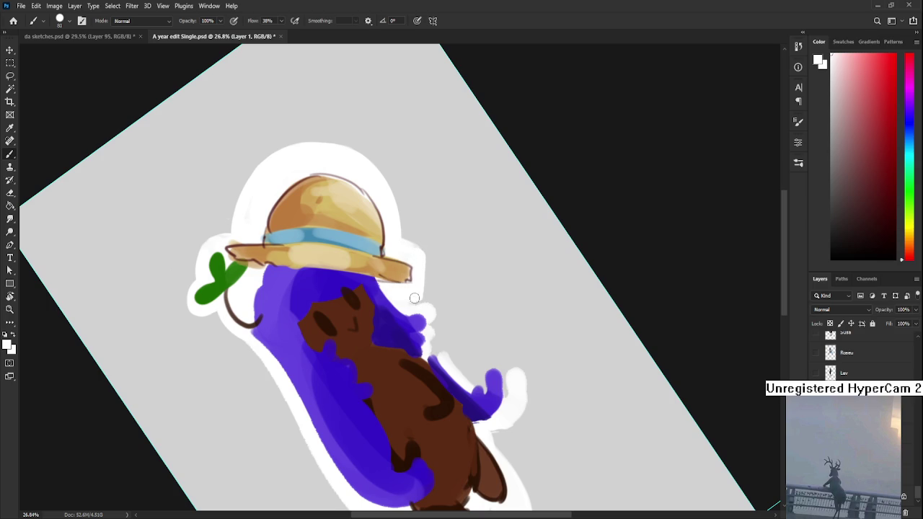
key(e)
drag(451, 255, 430, 281)
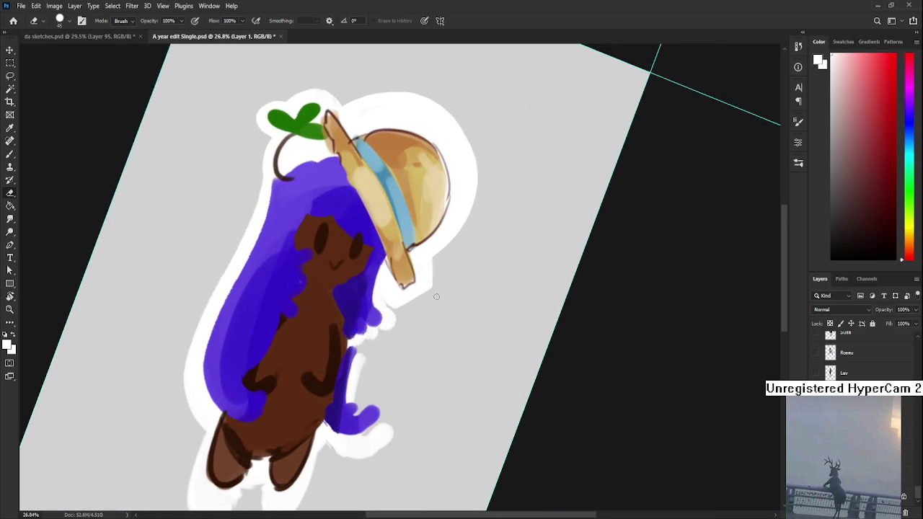
key(b)
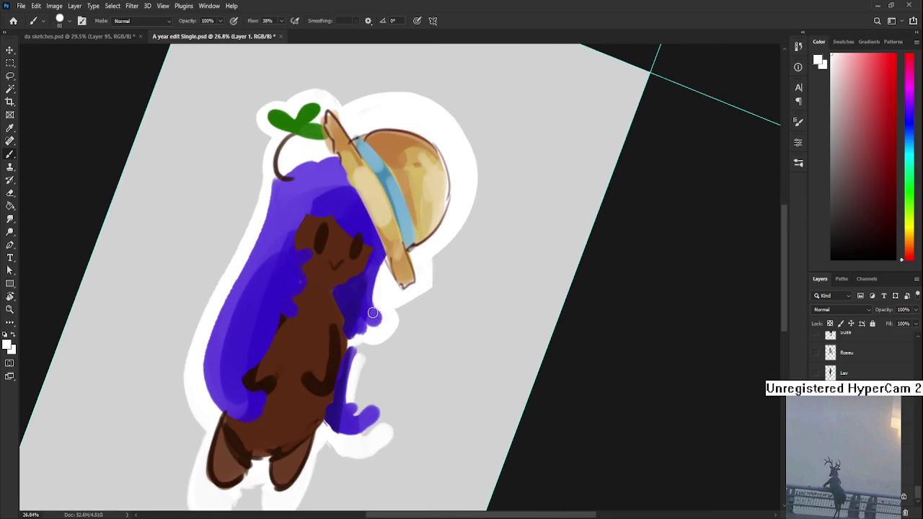
drag(360, 332, 372, 287)
mouse_move(362, 317)
mouse_down()
mouse_move(376, 294)
mouse_move(377, 330)
mouse_move(401, 339)
mouse_move(396, 352)
mouse_up()
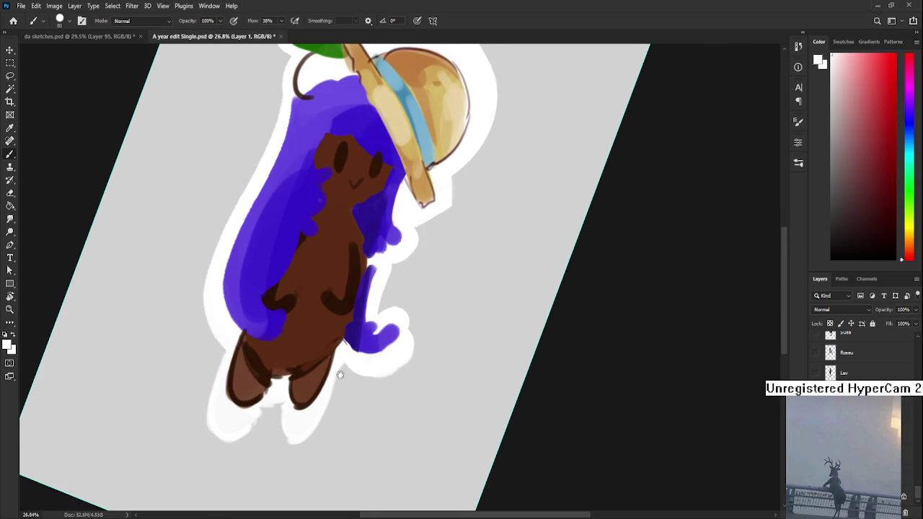
drag(340, 375, 354, 336)
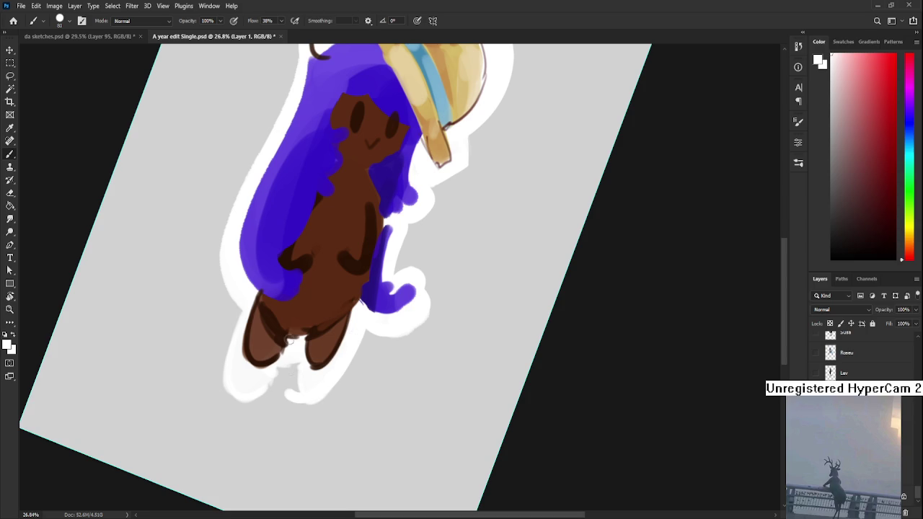
key(e)
drag(303, 409, 327, 400)
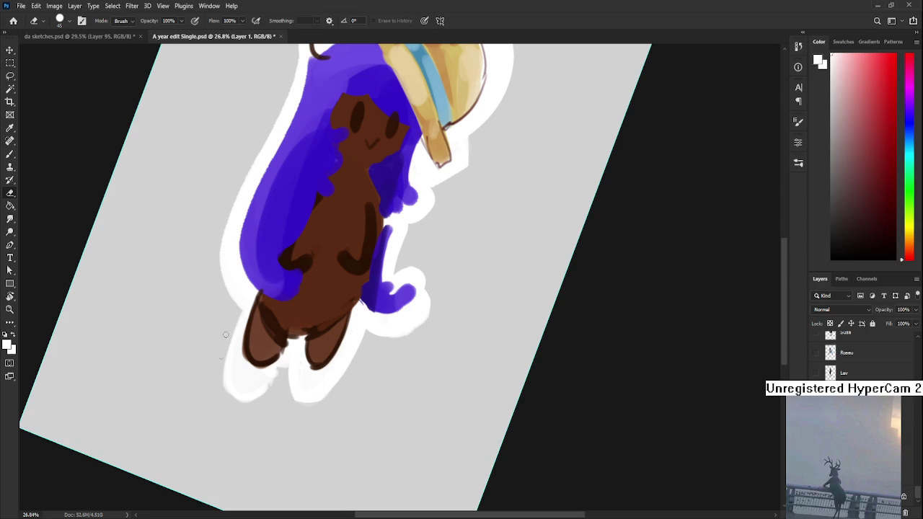
key(b)
Widen the white outline beside the left hair, undoing one extra stroke
mouse_move(259, 382)
mouse_down()
mouse_move(265, 346)
mouse_move(286, 427)
mouse_up()
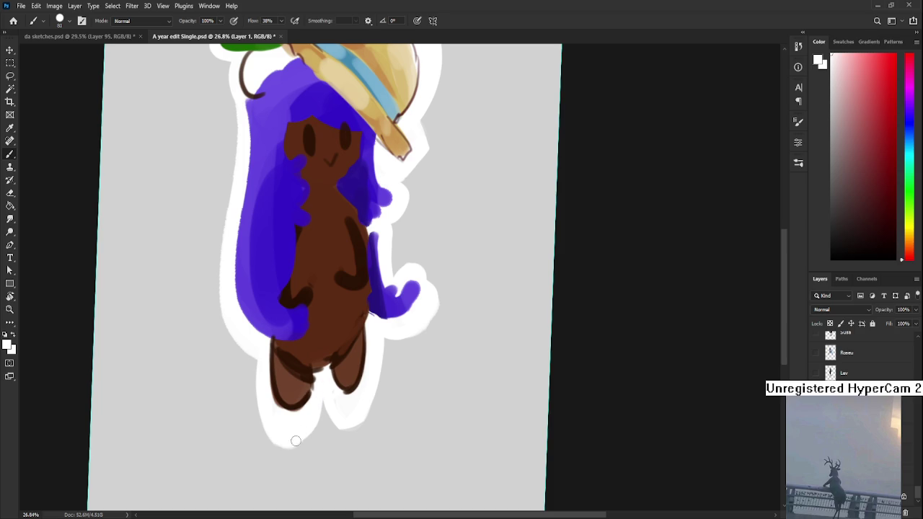
scroll(231, 197, up, 3)
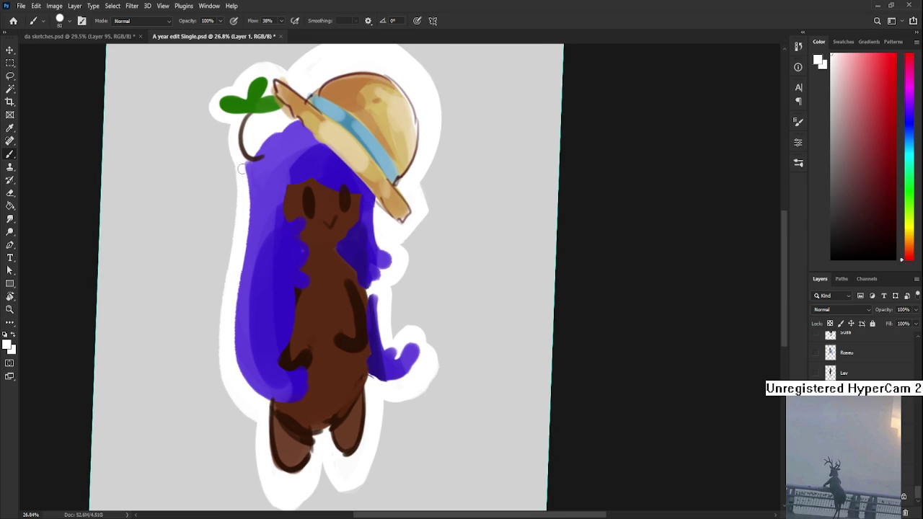
drag(230, 239, 238, 397)
drag(219, 312, 231, 378)
key(ctrl+z)
Tilt the canvas view about -15°, then reset it upright
scroll(274, 325, down, 5)
key(r)
drag(295, 296, 377, 388)
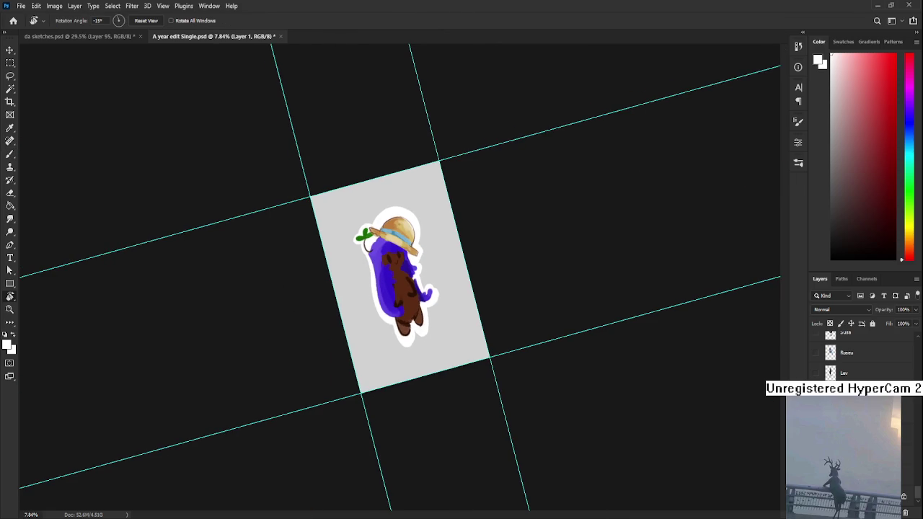
scroll(382, 253, up, 4)
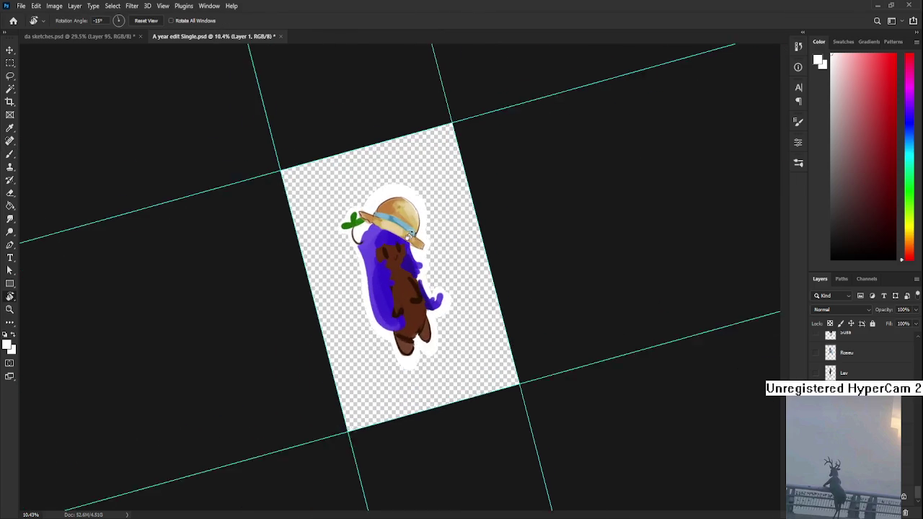
key(Escape)
scroll(859, 357, up, 2)
scroll(858, 357, up, 2)
scroll(858, 357, up, 2)
scroll(858, 357, up, 2)
scroll(859, 357, up, 2)
scroll(858, 357, up, 2)
scroll(858, 357, up, 2)
scroll(859, 357, up, 2)
scroll(919, 416, up, 5)
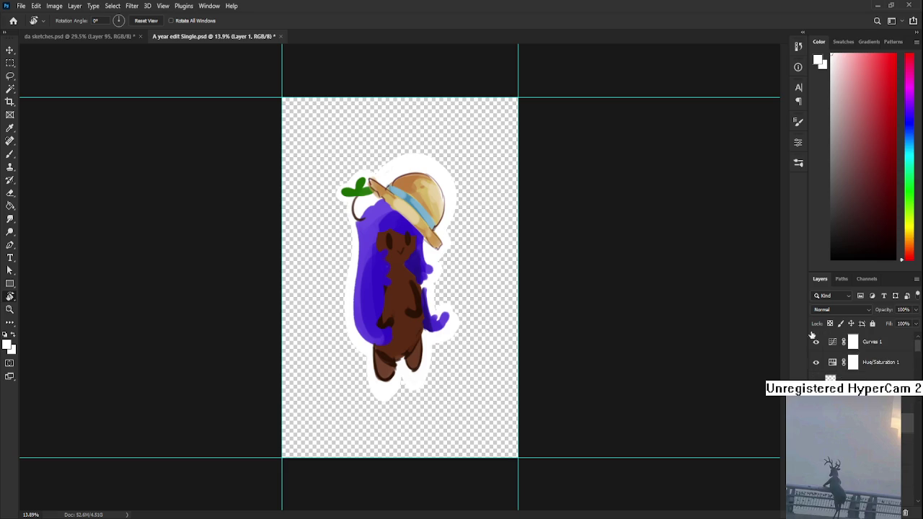
scroll(383, 253, up, 2)
Add a new paint layer and sample the hair's purple with a brush around size 30
key(b)
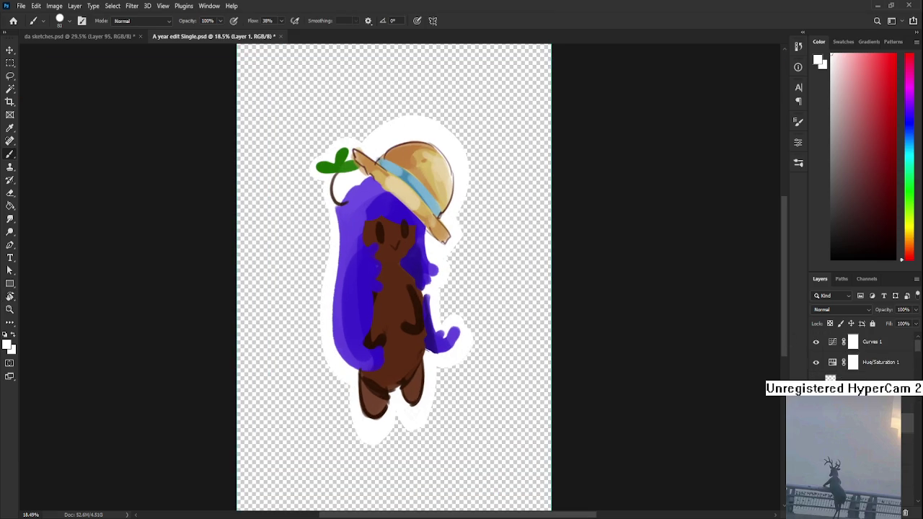
key(alt+bracketright)
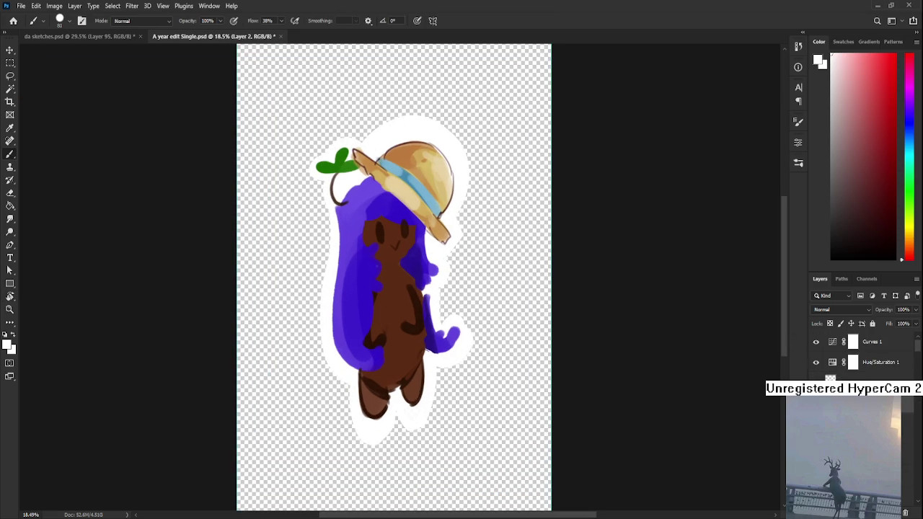
scroll(830, 312, down, 9)
key(bracketleft)
key(bracketleft)
key(bracketleft)
alt+click(375, 200)
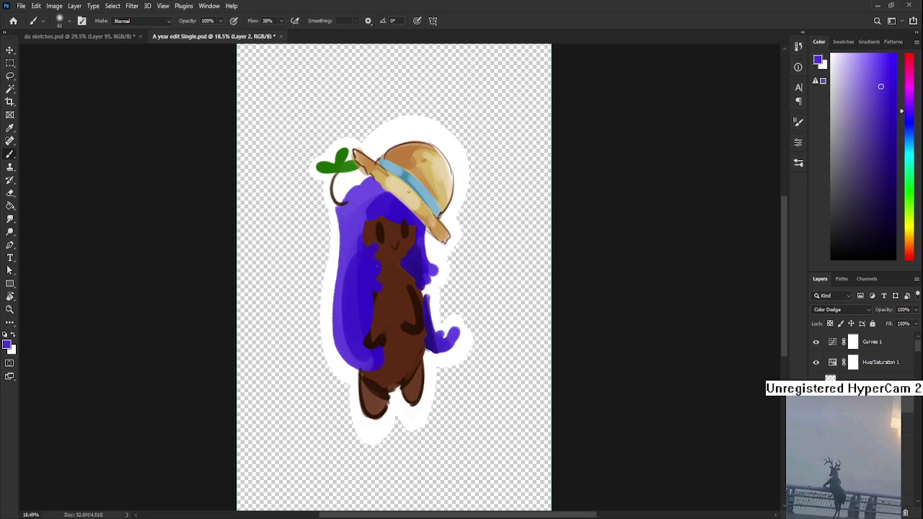
key(bracketright)
key(bracketright)
key(bracketright)
key(bracketright)
Undo the purple paint that covered the face and the blend change
key(ctrl+z)
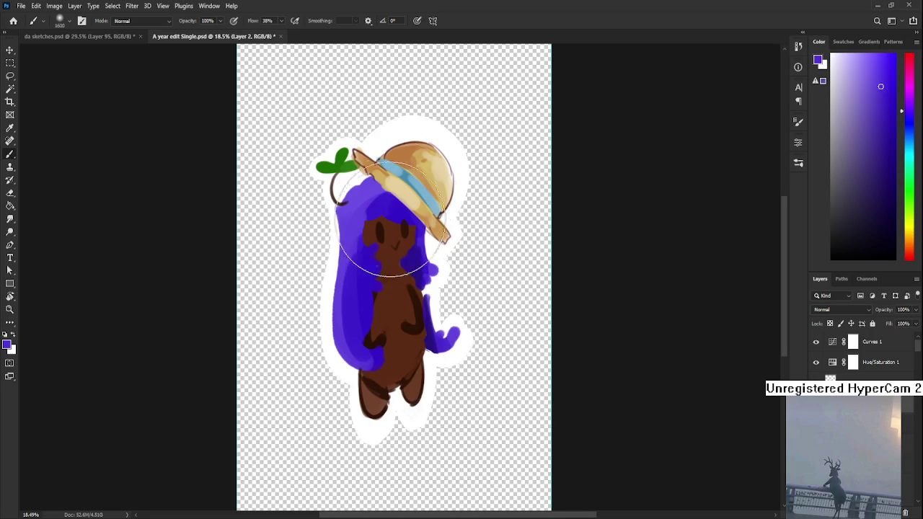
key(ctrl+z)
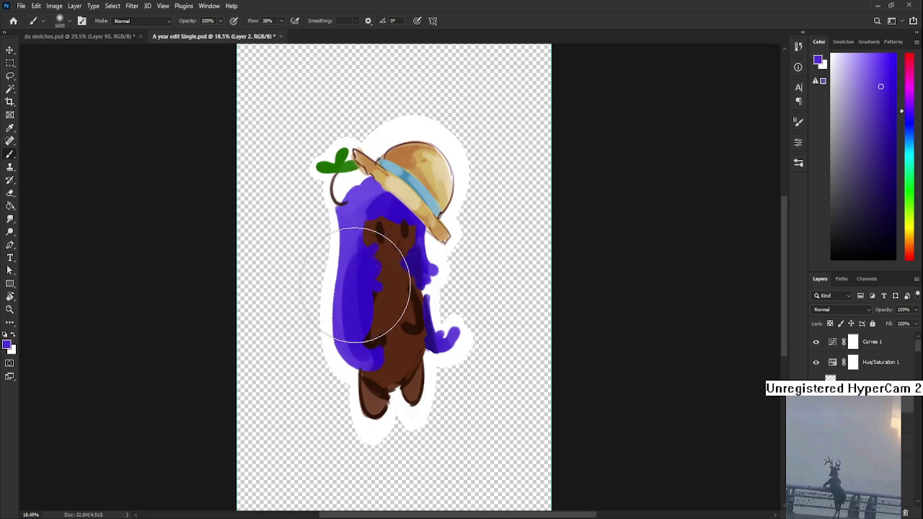
key(ctrl+z)
key(z)
key(ctrl+z)
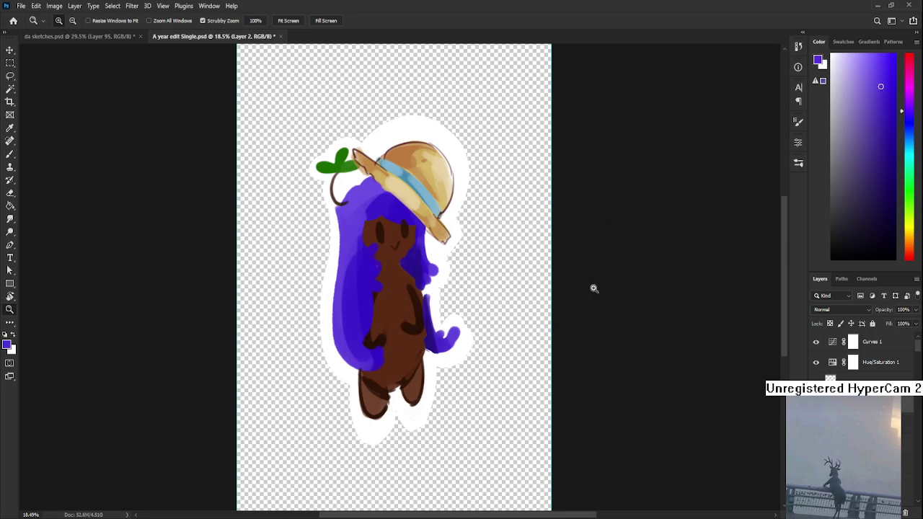
Set the new layer's blending to Color Dodge and brush a purple-maroon tint over the body
key(b)
scroll(845, 311, down, 4)
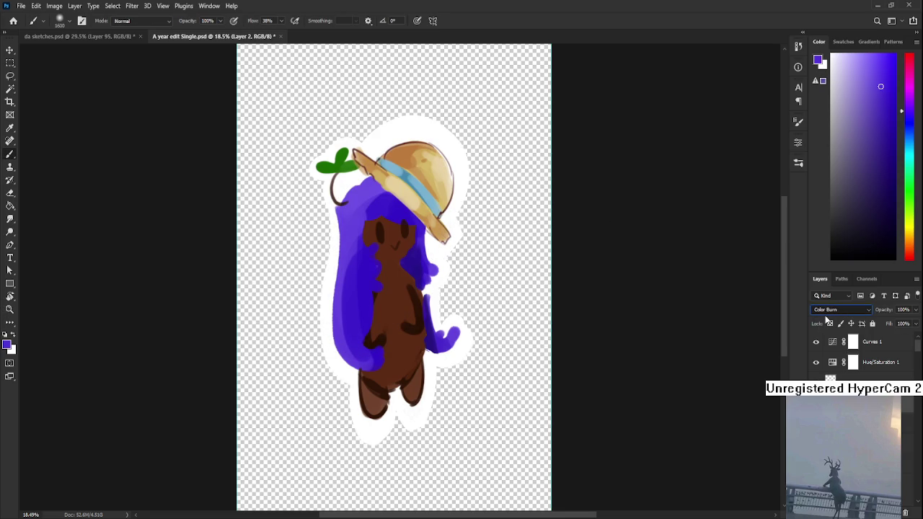
scroll(834, 311, down, 6)
scroll(833, 373, up, 1)
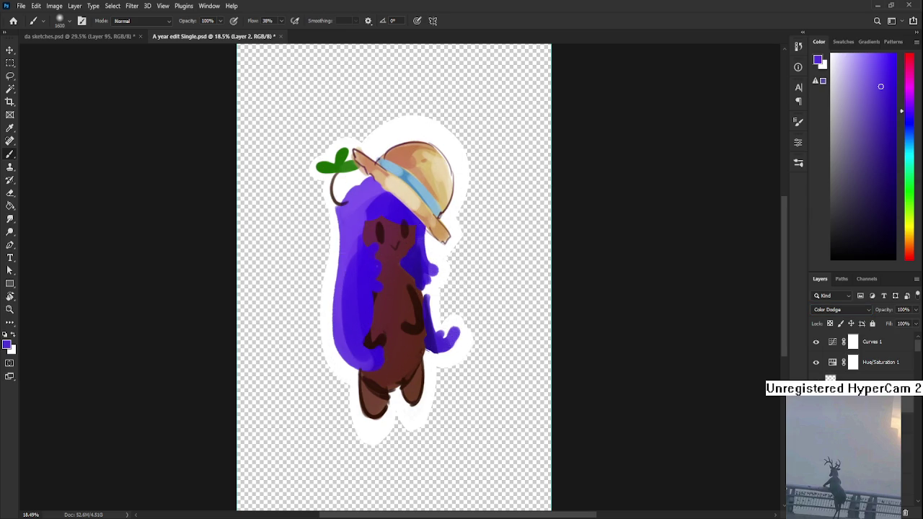
drag(441, 313, 401, 311)
scroll(403, 310, down, 3)
scroll(404, 310, up, 2)
scroll(406, 312, up, 2)
scroll(406, 312, down, 2)
scroll(405, 312, up, 3)
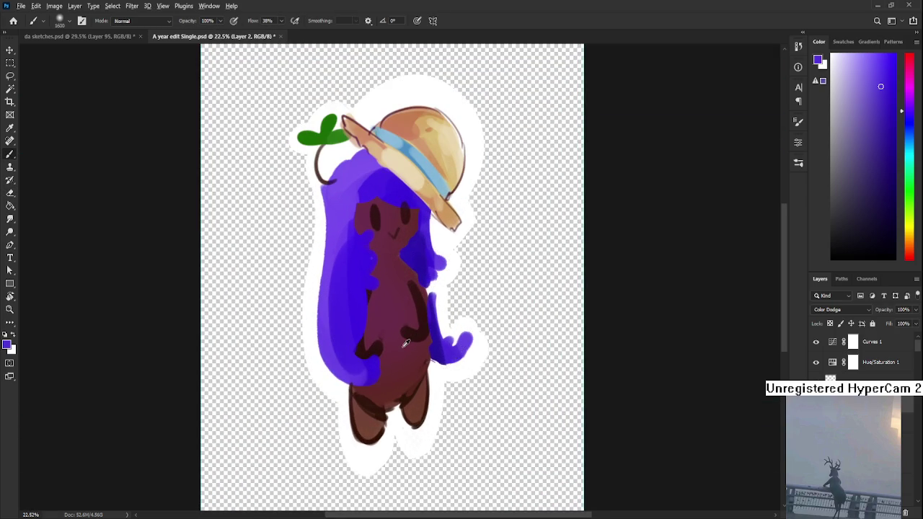
Sample the body's maroon, paint a reddish-brown tint over the body, and sample the hat's tan
alt+click(407, 344)
mouse_move(392, 340)
mouse_down()
mouse_move(420, 307)
mouse_move(400, 231)
mouse_up()
alt+click(411, 120)
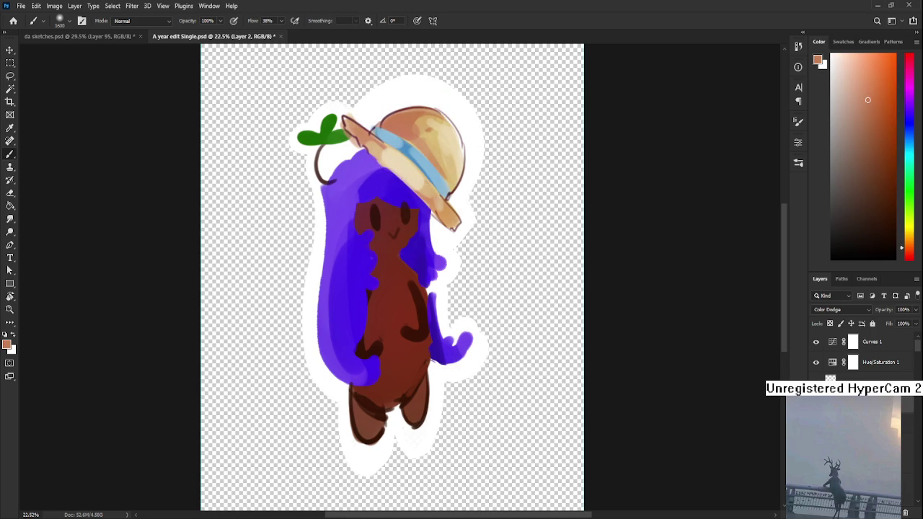
scroll(469, 139, down, 2)
scroll(476, 155, down, 1)
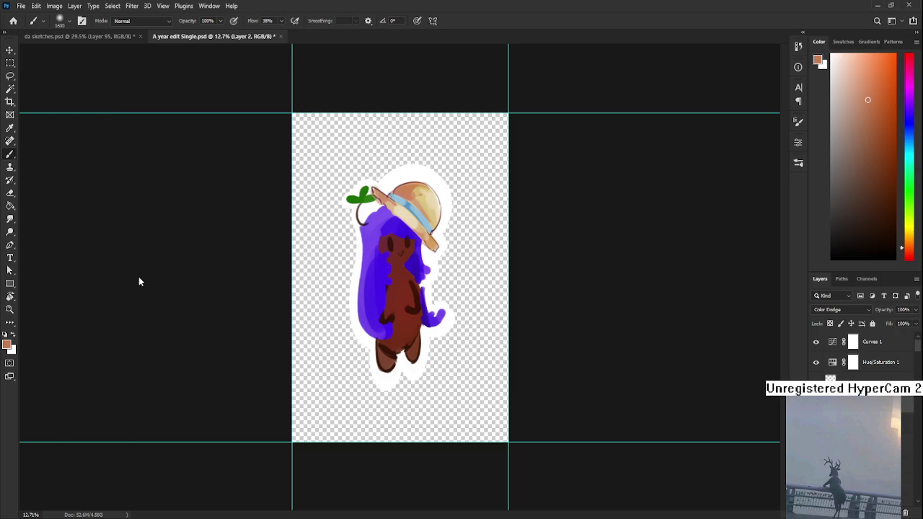
Save A year edit Single.psd, delete the figure's layer, save again and close the document
key(ctrl+s)
key(ctrl+plus)
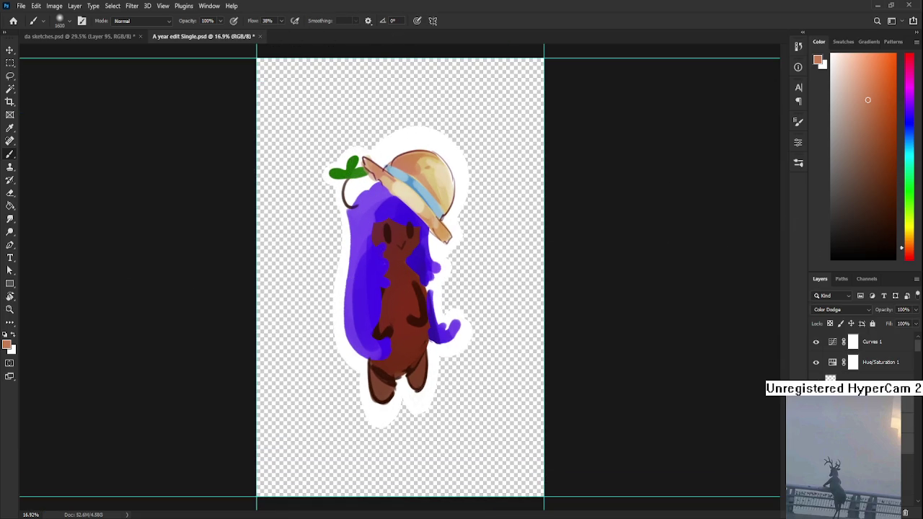
click(906, 514)
key(ctrl+s)
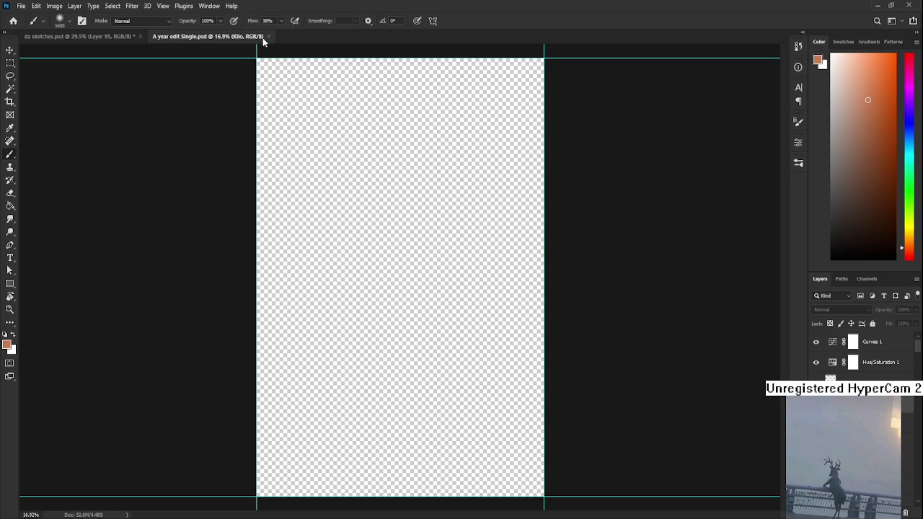
click(269, 37)
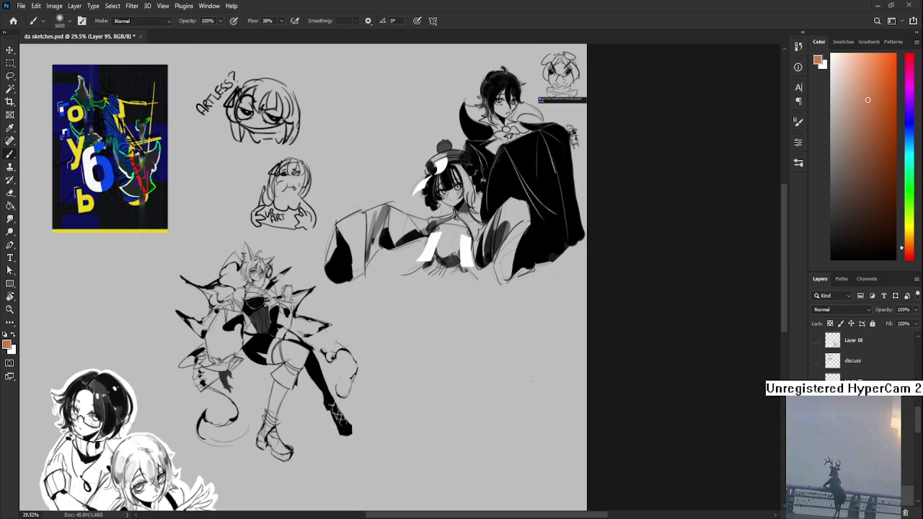
Reopen A year edit Single.psd from the Home screen's recent files
click(13, 21)
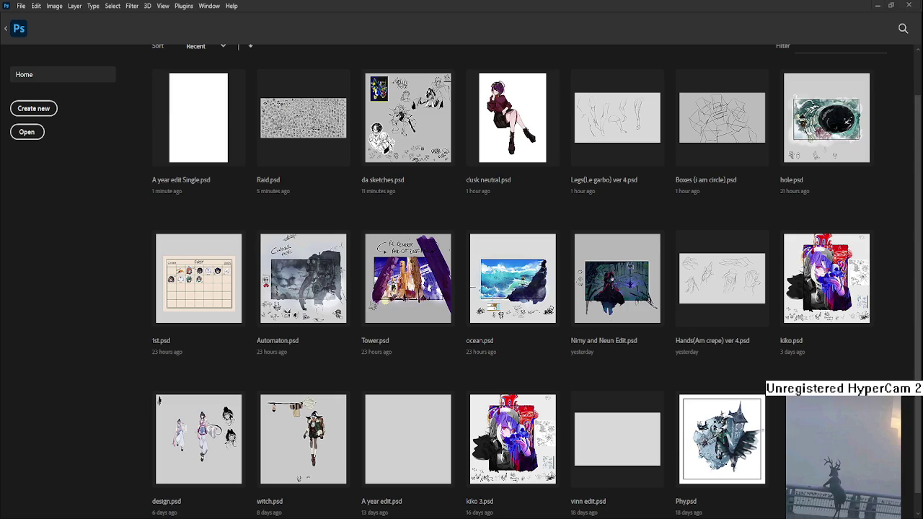
click(186, 132)
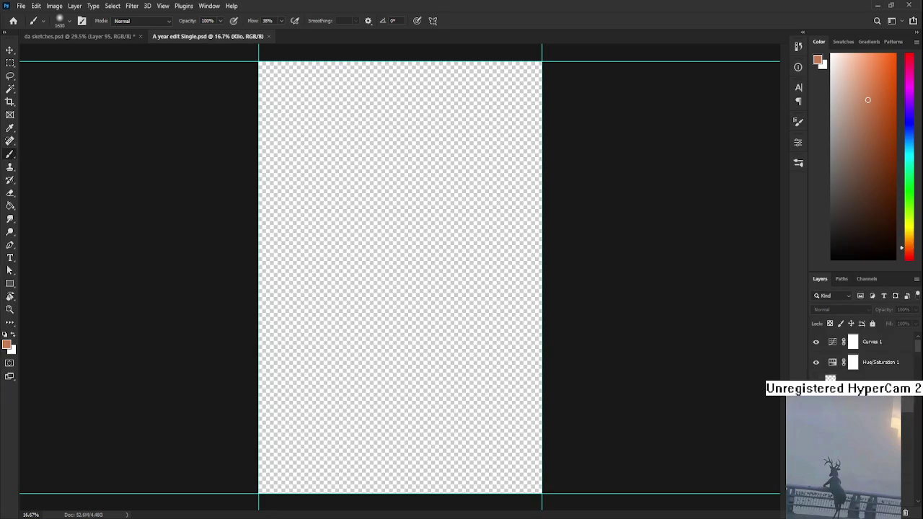
drag(919, 351, 921, 471)
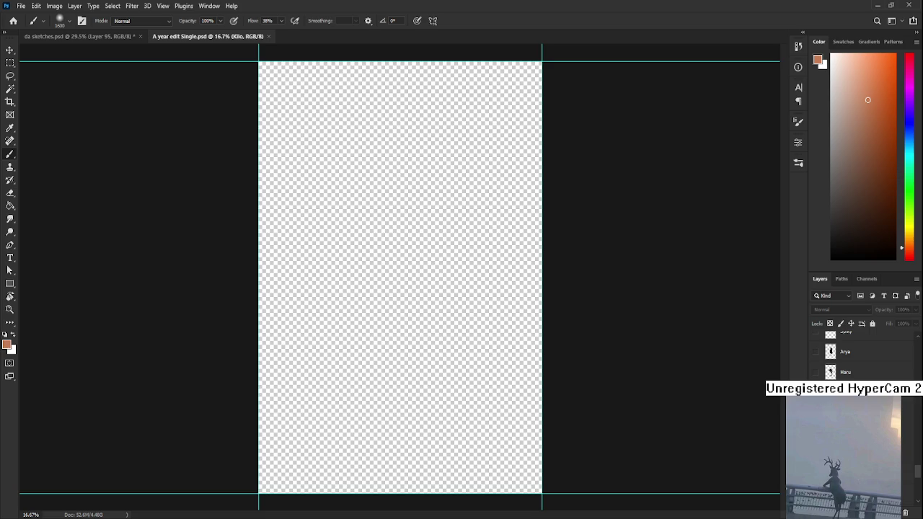
Show the Soup figure, enlarge it to about 120% and reshape it
click(845, 404)
key(ctrl+t)
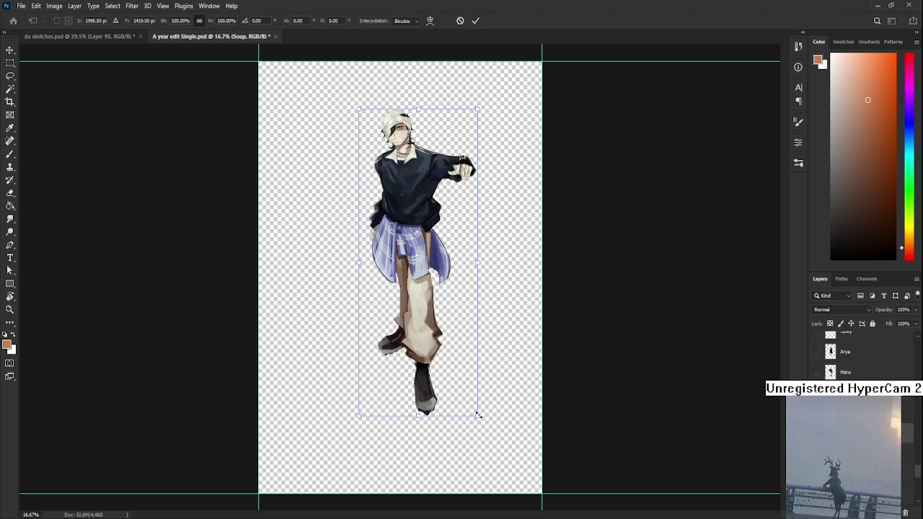
drag(480, 416, 503, 478)
scroll(452, 432, down, 1)
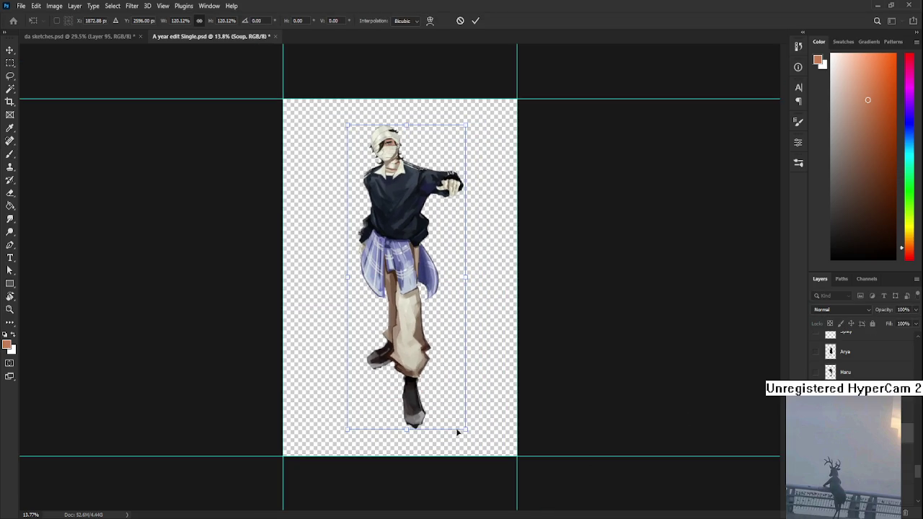
drag(452, 432, 439, 387)
key(Return)
key(b)
Add a new layer above Creme and paint a soft white glow around head and shoulders
scroll(858, 354, down, 2)
scroll(858, 353, down, 2)
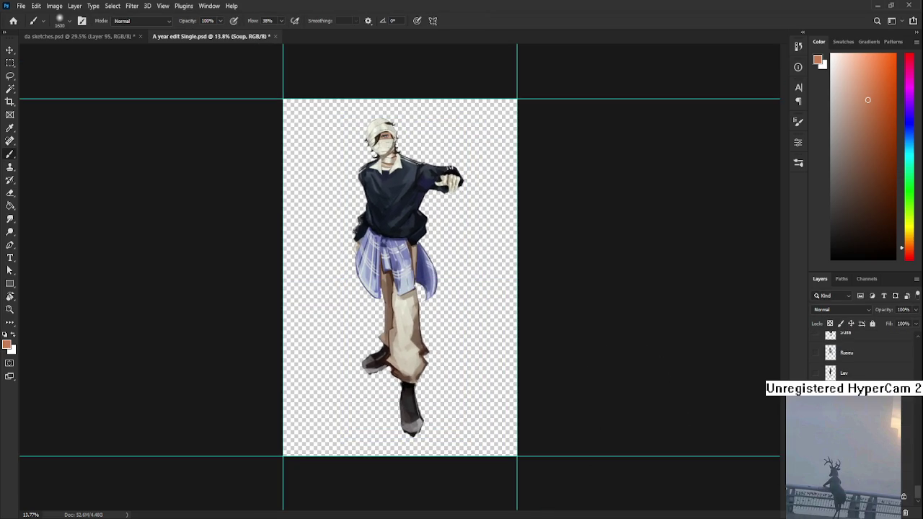
key(x)
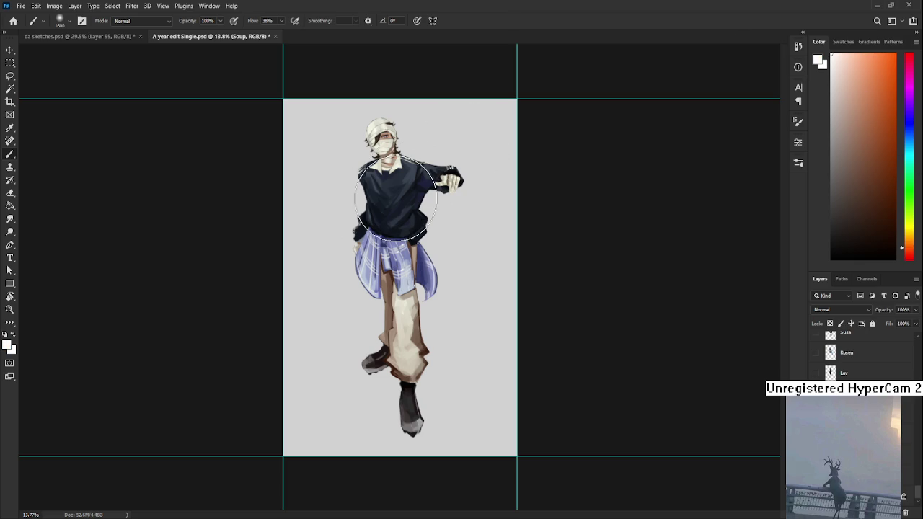
mouse_move(339, 207)
mouse_down()
mouse_move(381, 144)
mouse_move(433, 216)
mouse_up()
key(ctrl+z)
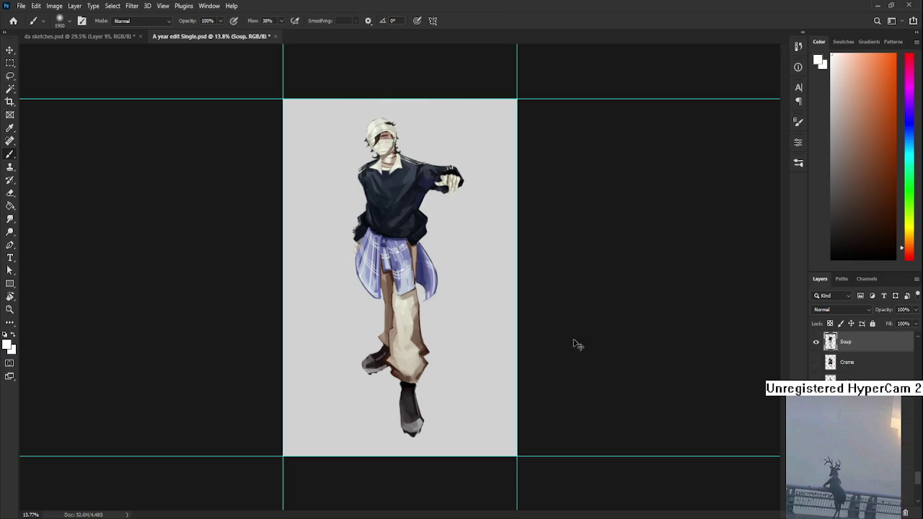
click(865, 364)
key(ctrl+shift+alt+n)
mouse_move(392, 185)
mouse_down()
mouse_move(370, 99)
mouse_move(425, 220)
mouse_move(363, 268)
mouse_move(397, 397)
mouse_up()
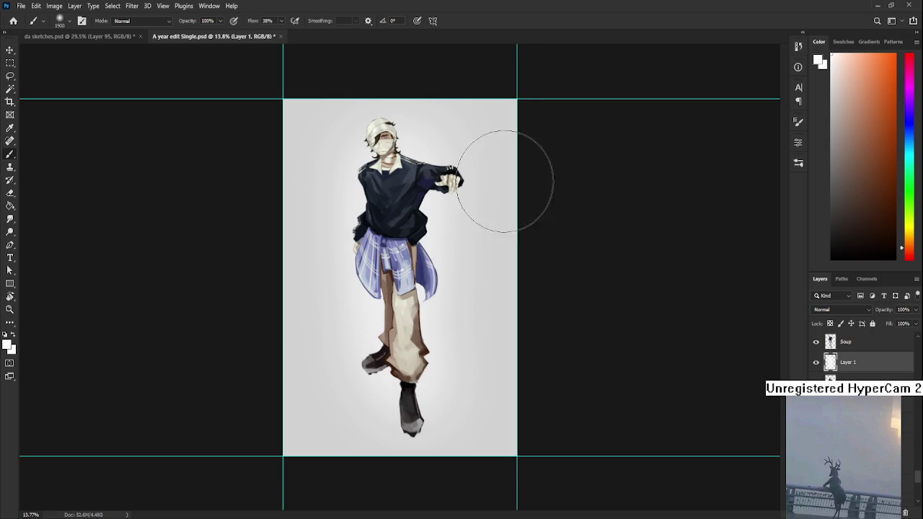
Set Layer 2 to Color Dodge, repaint the skirt in saturated sampled blue, then save and close
click(861, 347)
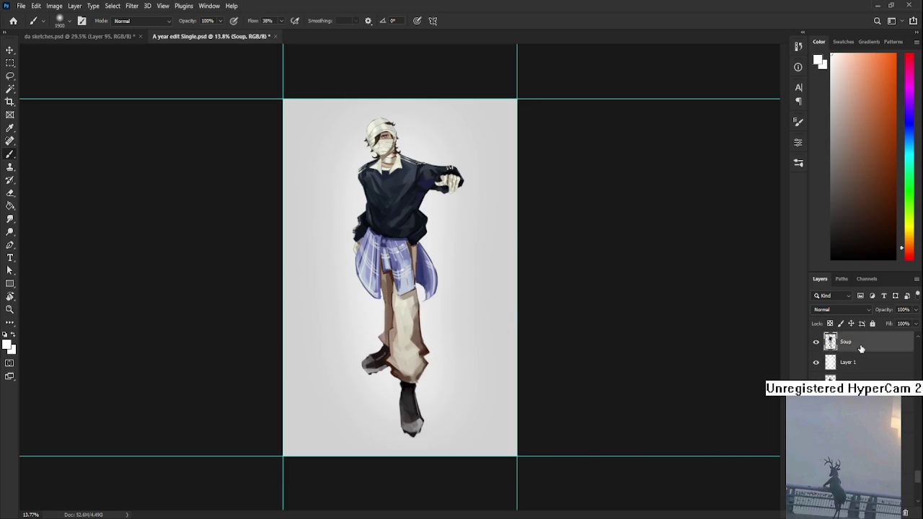
scroll(860, 348, up, 2)
click(861, 399)
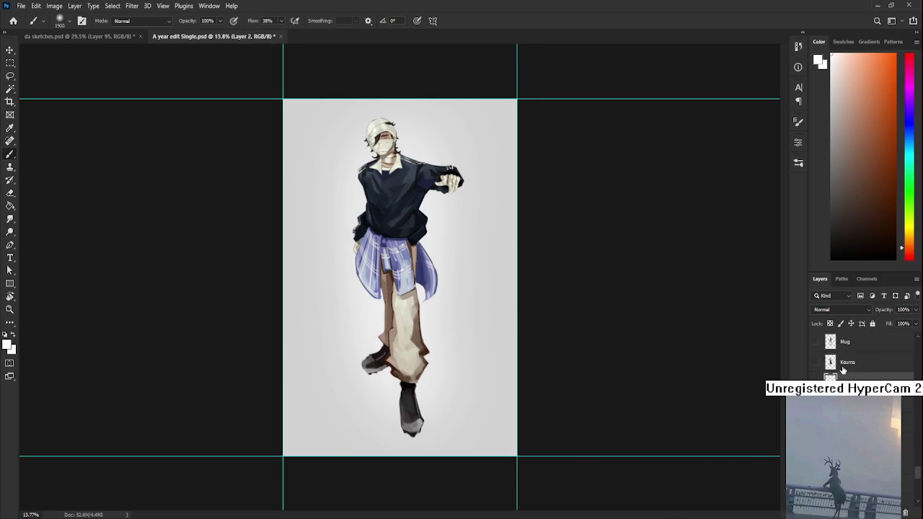
key(Down)
key(Down)
key(Down)
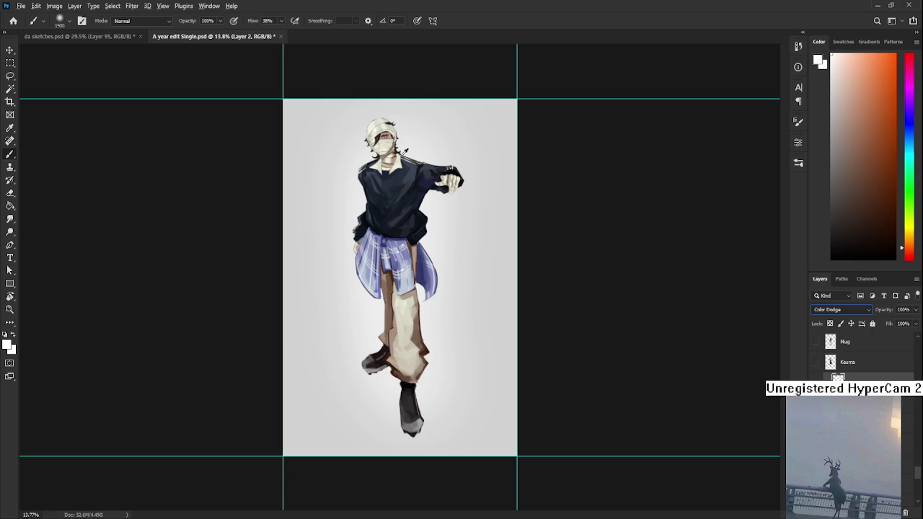
alt+click(378, 137)
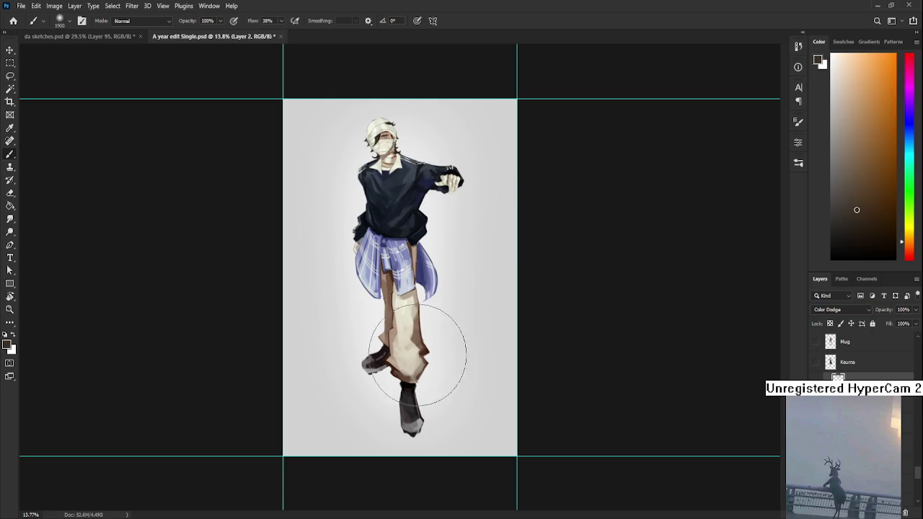
alt+click(422, 270)
drag(371, 258, 393, 271)
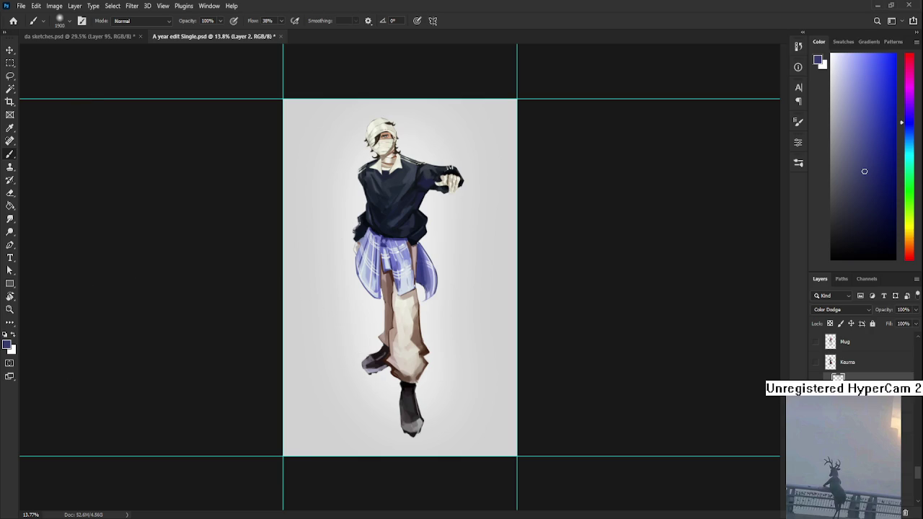
key(ctrl+s)
key(ctrl+s)
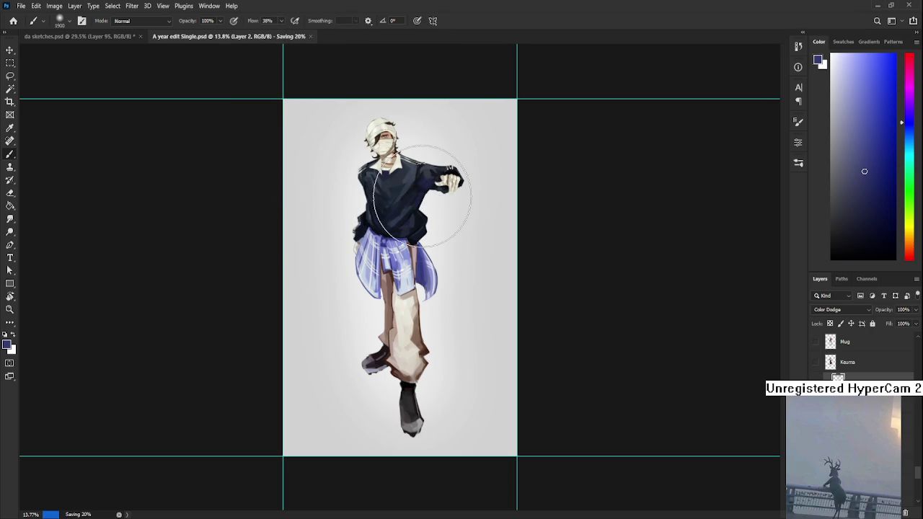
key(ctrl+w)
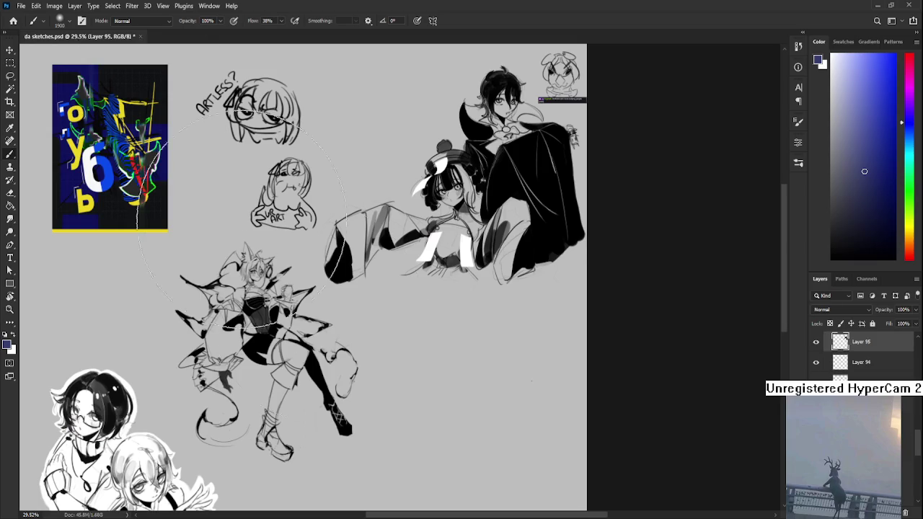
Paste the Christmas doodle image into da sketches.psd
scroll(55, 419, down, 2)
scroll(55, 419, up, 1)
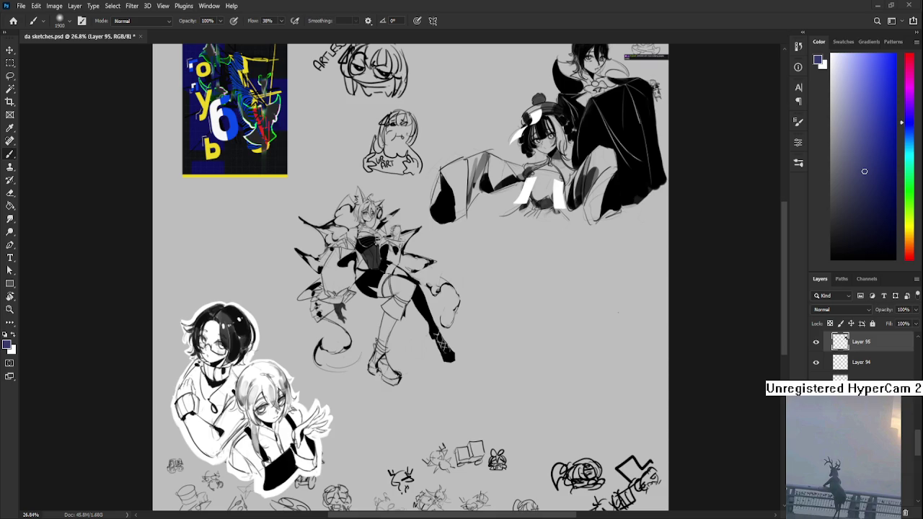
key(ctrl+v)
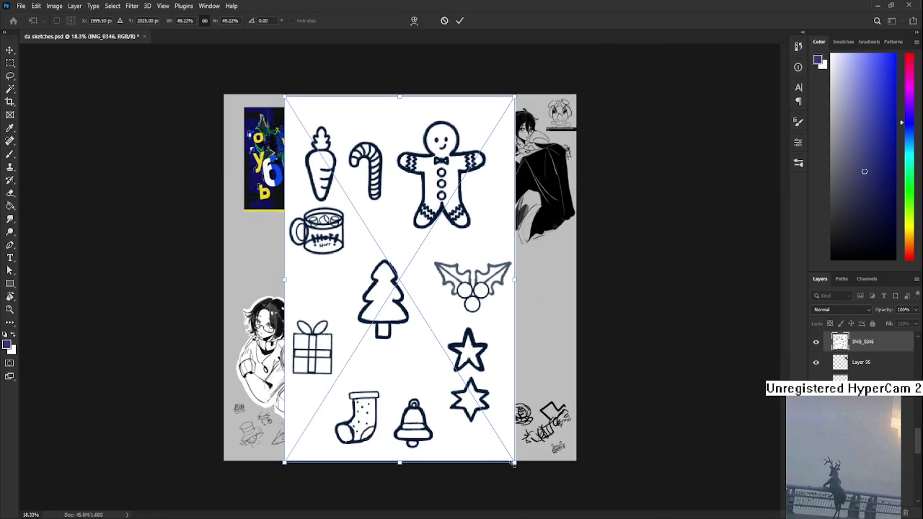
Shrink the Christmas doodle sheet and place it toward the left-centre
drag(513, 464, 400, 292)
drag(347, 217, 322, 287)
key(Return)
Paste the purple flower tile, scale it down and place it right of centre
key(ctrl+v)
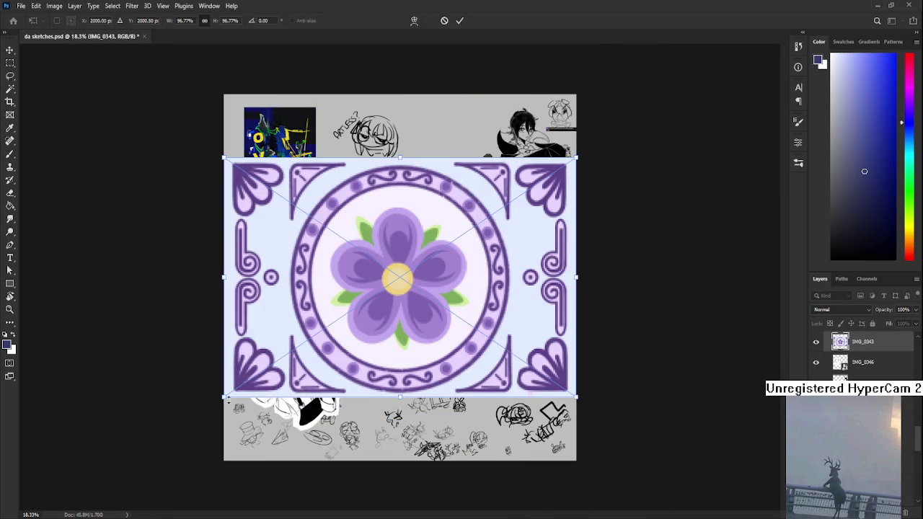
drag(224, 396, 397, 274)
drag(470, 211, 451, 249)
key(Return)
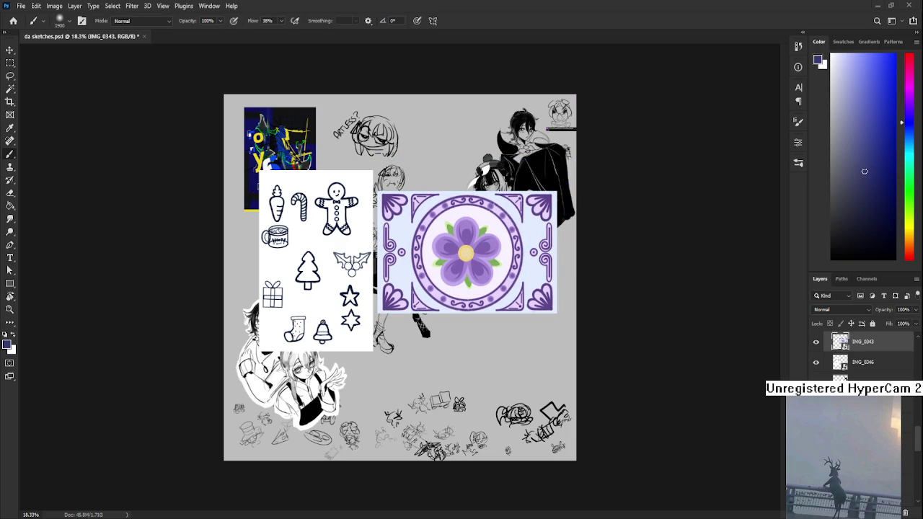
scroll(414, 180, up, 3)
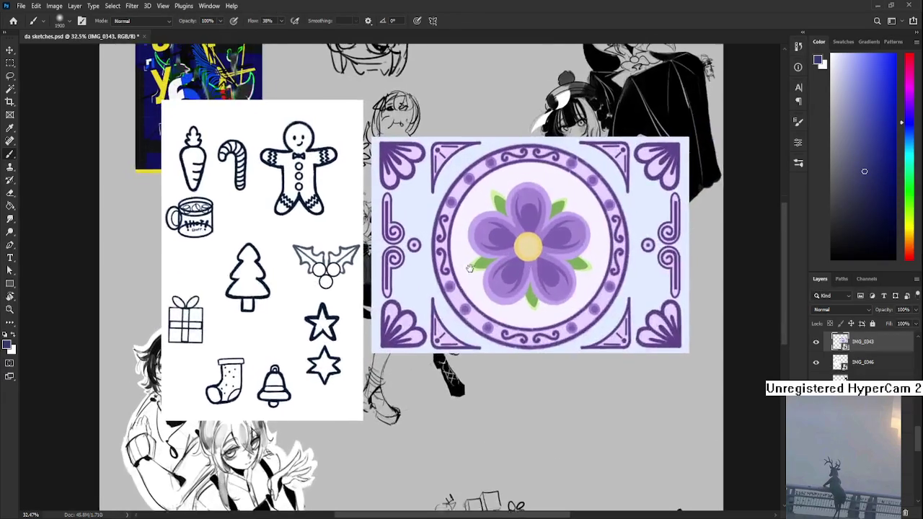
scroll(448, 331, up, 2)
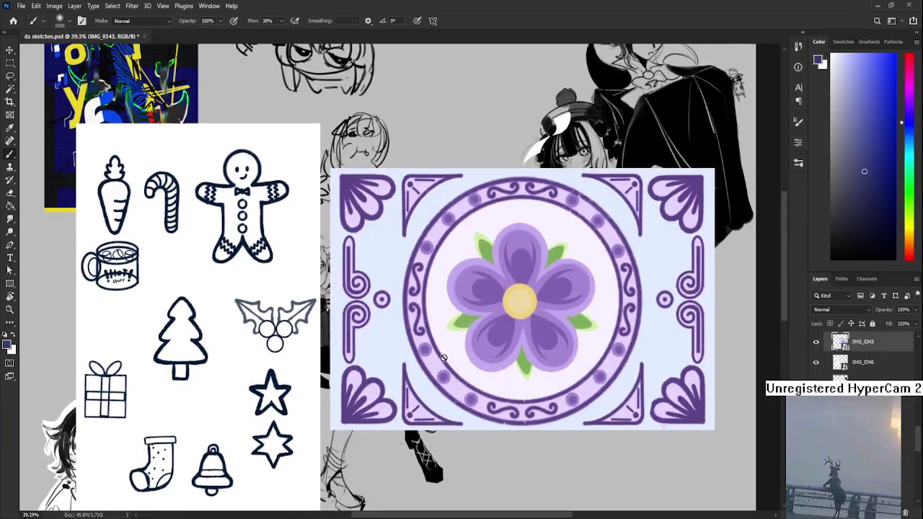
scroll(443, 329, down, 1)
scroll(443, 329, up, 3)
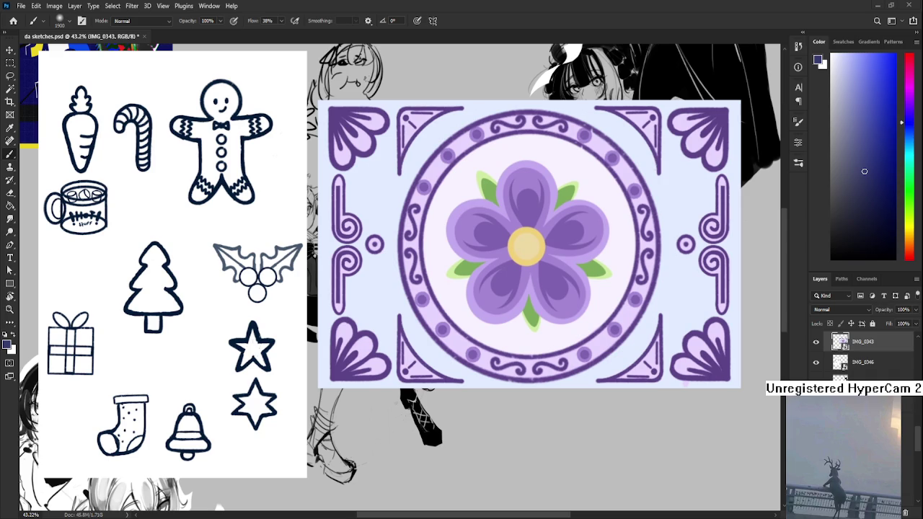
scroll(374, 400, up, 1)
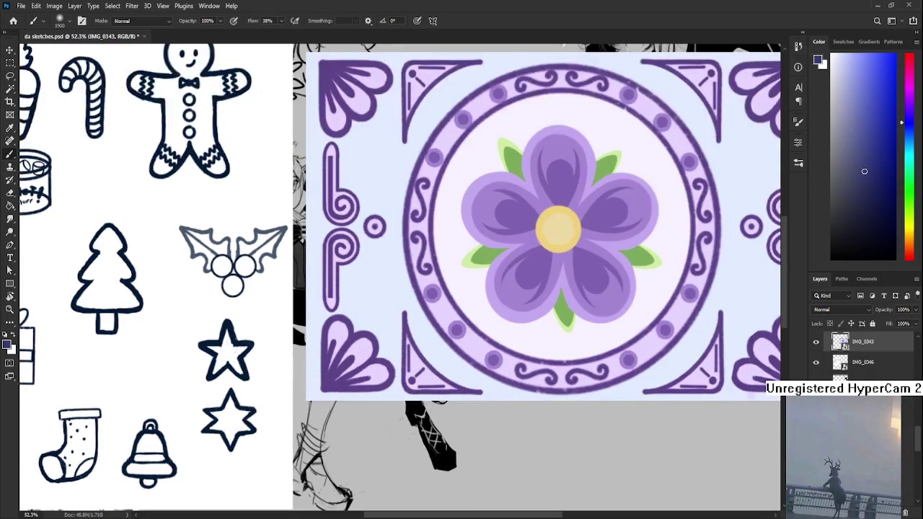
scroll(374, 401, up, 1)
scroll(374, 401, down, 1)
scroll(340, 406, down, 1)
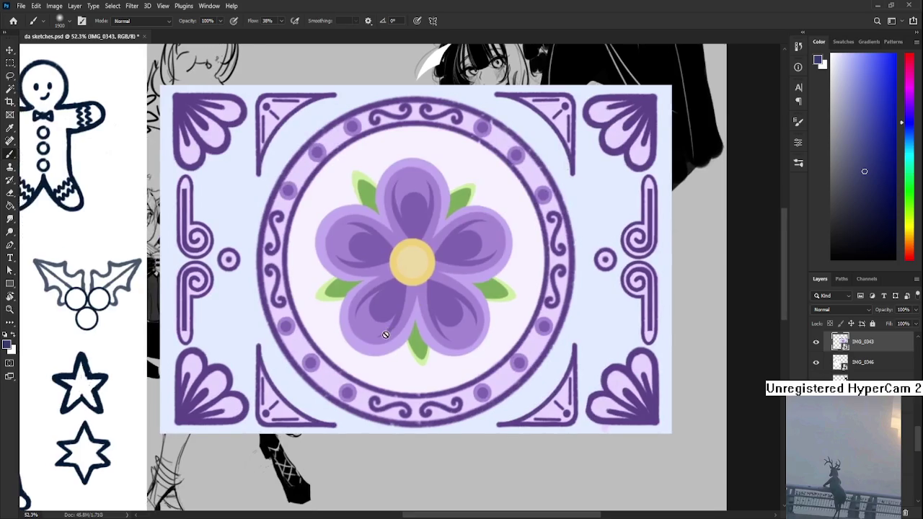
scroll(385, 332, down, 1)
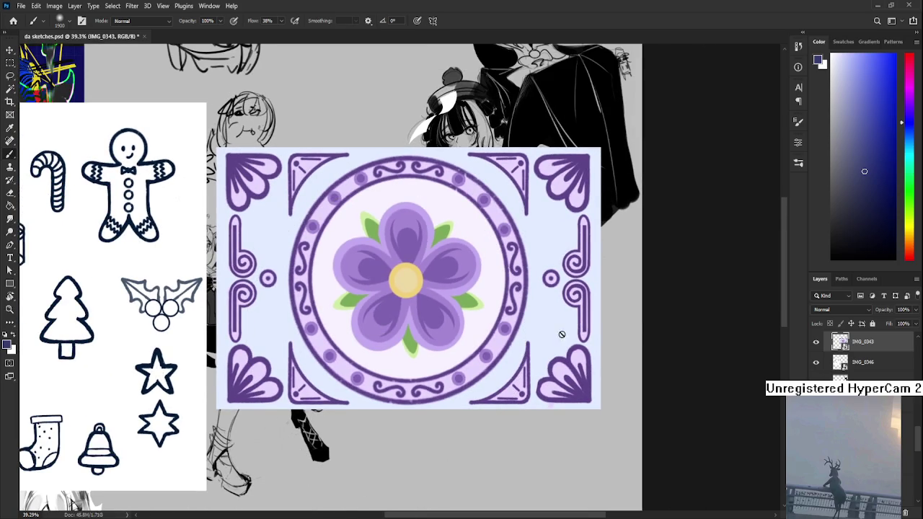
scroll(534, 336, down, 1)
scroll(534, 335, down, 1)
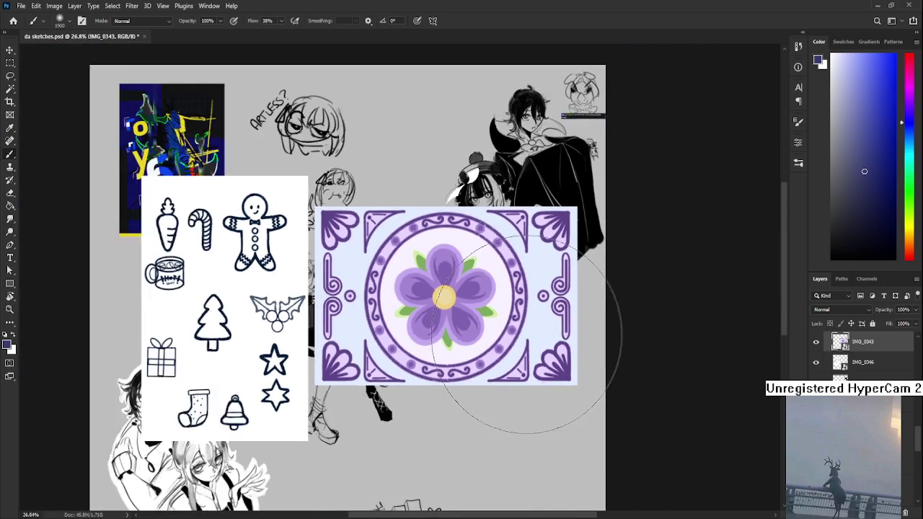
scroll(534, 336, down, 1)
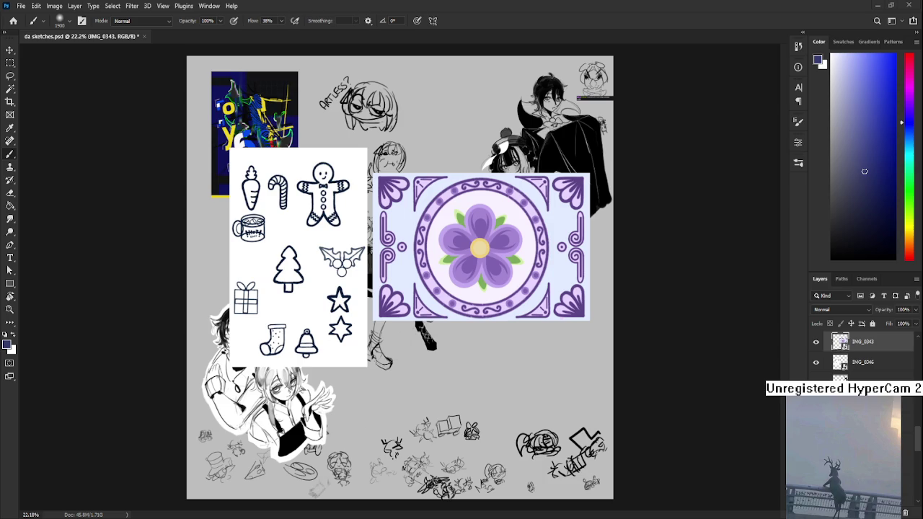
key(ctrl+minus)
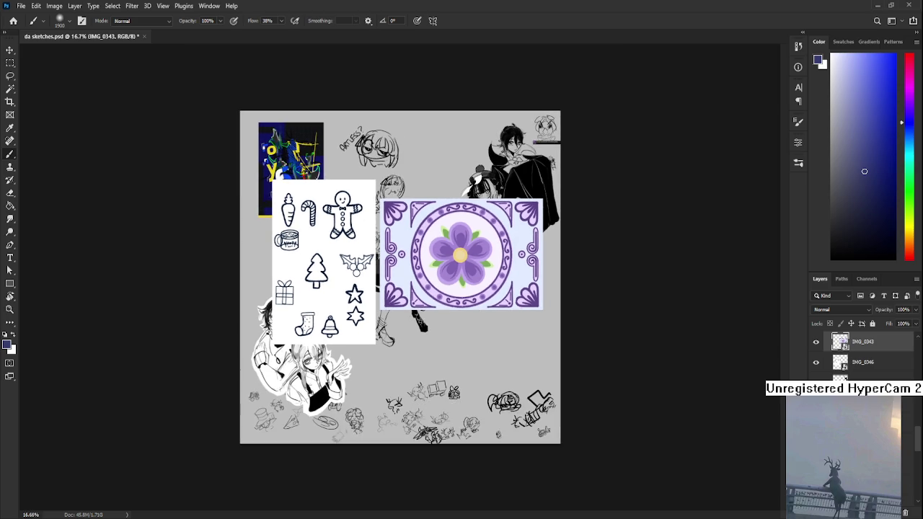
Delete the IMG_0346 and IMG_0343 layers and zoom in on the vampire duo
click(906, 513)
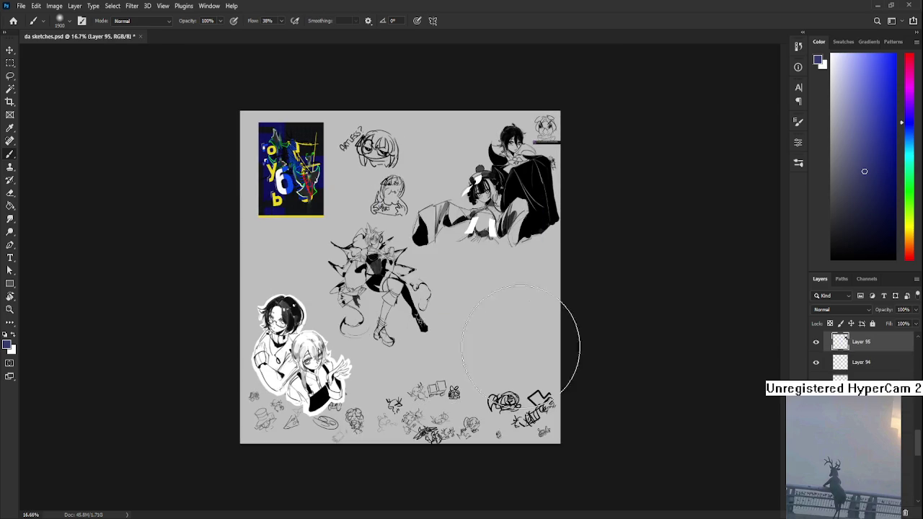
scroll(407, 240, up, 2)
scroll(419, 267, up, 1)
scroll(427, 274, up, 1)
scroll(426, 277, up, 1)
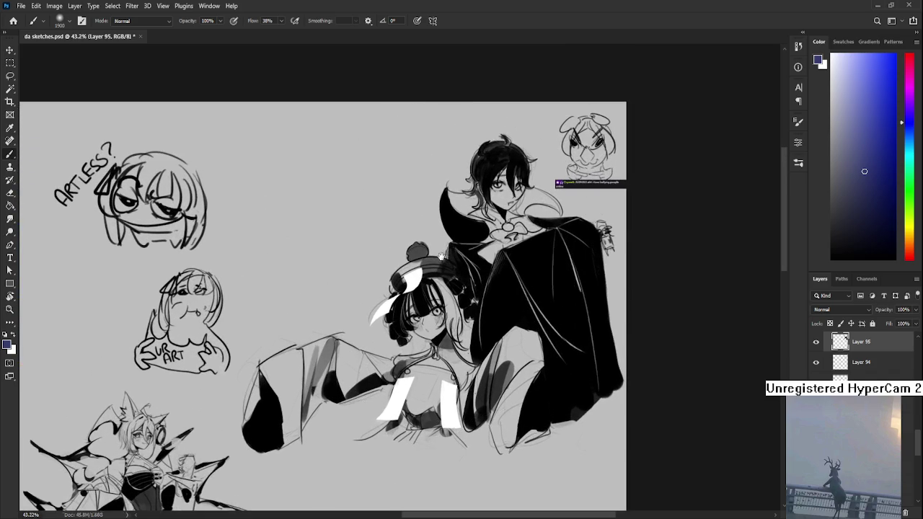
scroll(882, 358, up, 1)
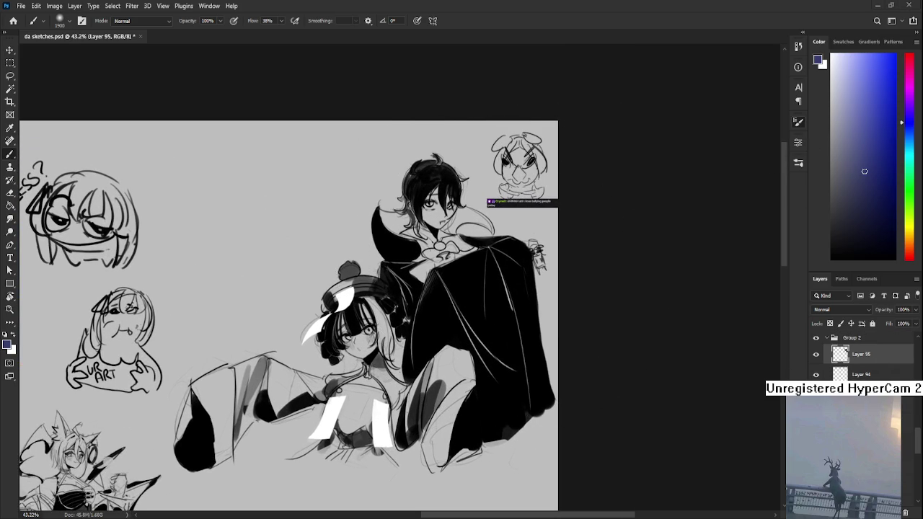
Toggle between eraser and brush, then choose a smaller round size-25 brush tip
key(e)
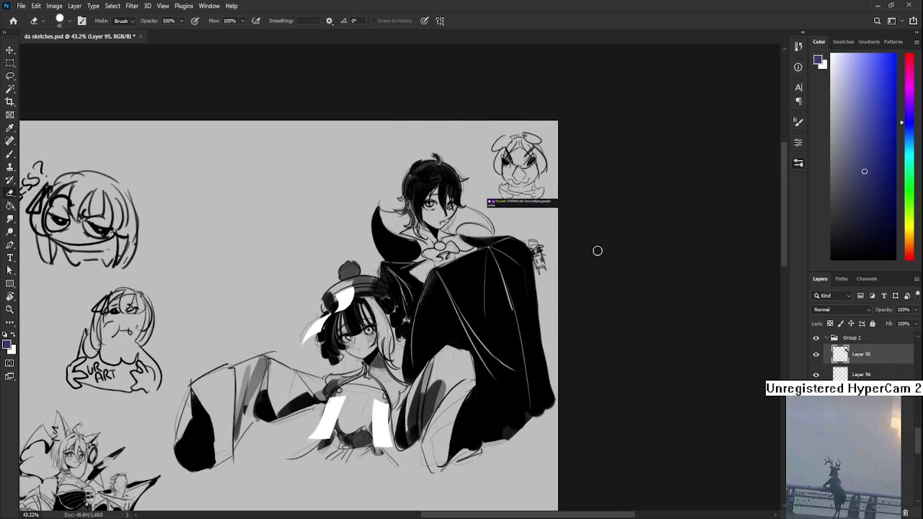
key(b)
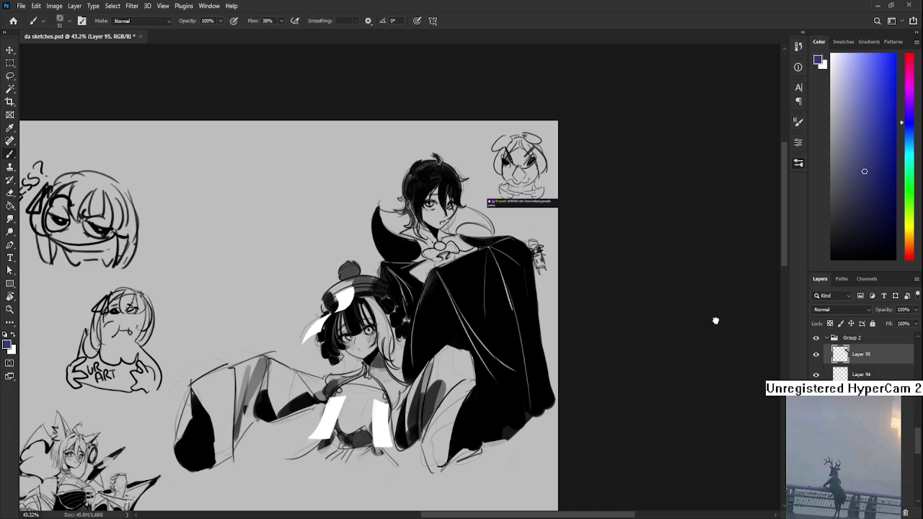
key(e)
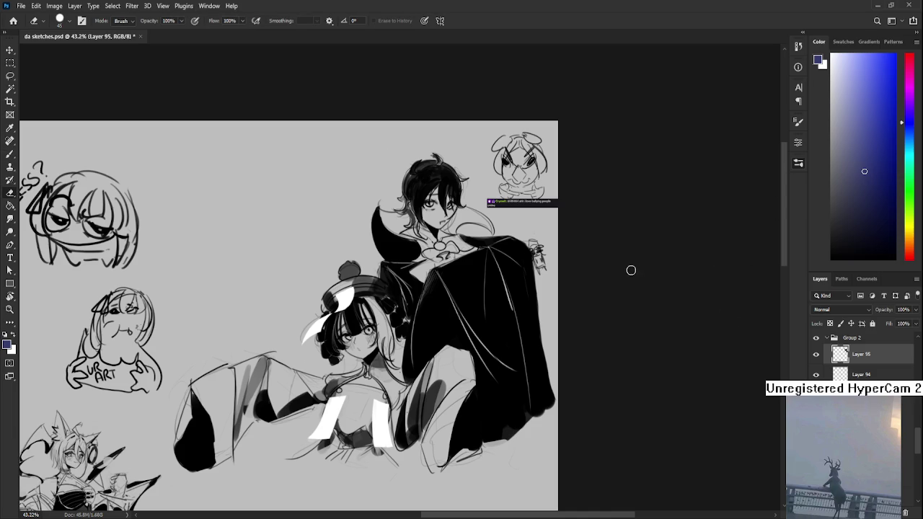
key(b)
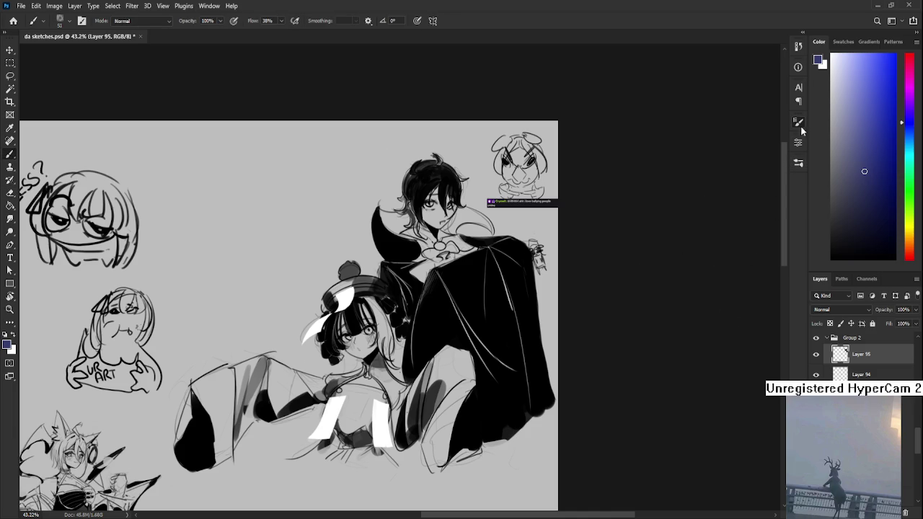
key(comma)
Repaint the blue stroke on the vampire's cape in black and shrink the eraser to size 4
scroll(425, 302, up, 2)
scroll(425, 301, up, 2)
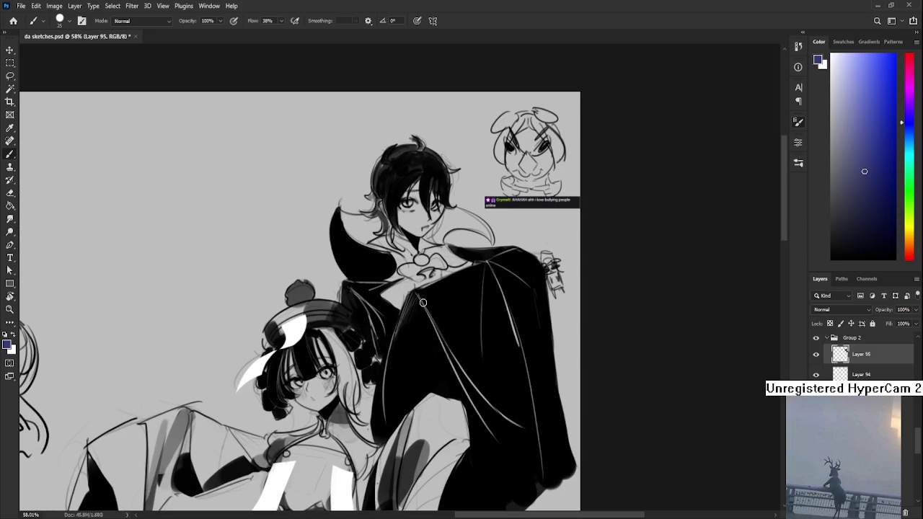
drag(415, 303, 404, 338)
alt+click(428, 315)
drag(412, 302, 402, 332)
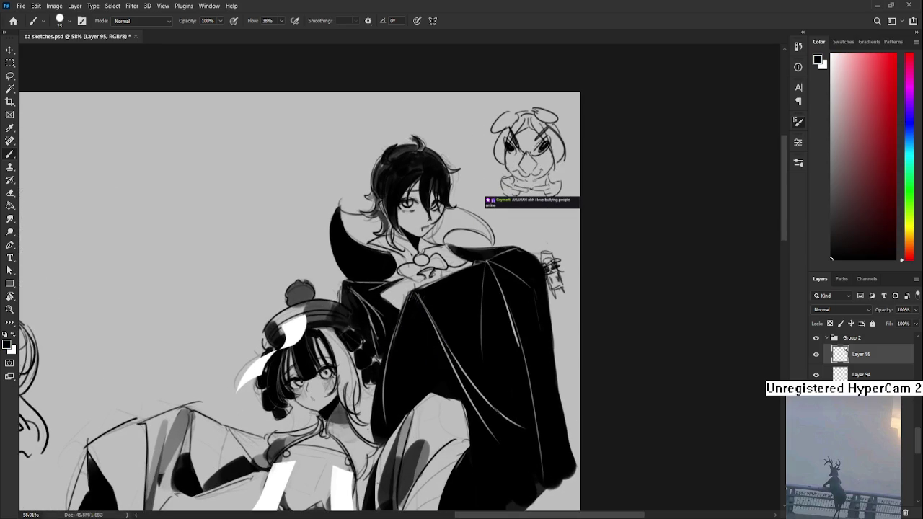
key(e)
key(bracketleft)
key(bracketleft)
key(bracketleft)
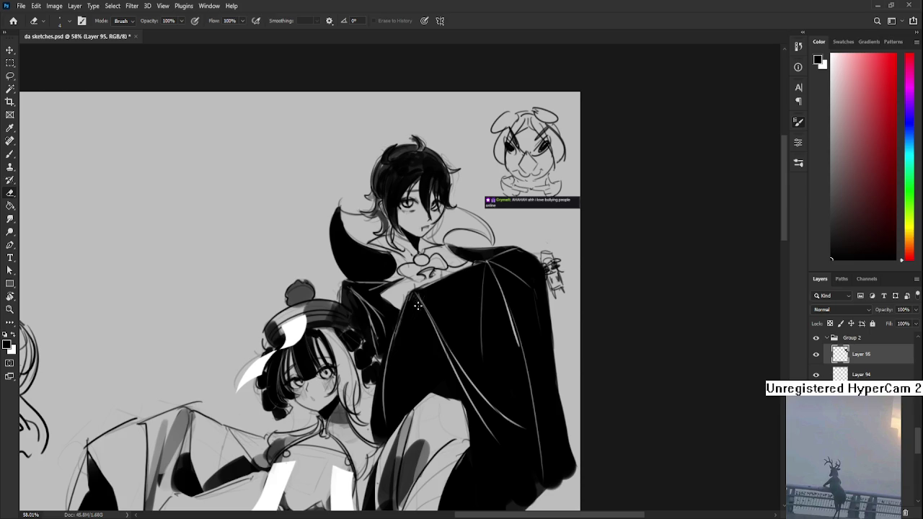
drag(427, 319, 385, 315)
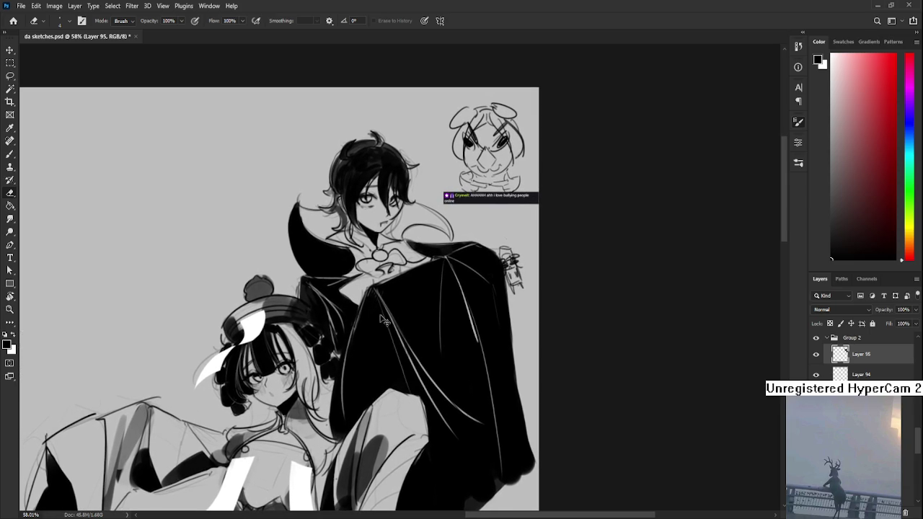
drag(450, 280, 402, 317)
key(ctrl+z)
key(ctrl+z)
key(ctrl+z)
key(ctrl+z)
key(ctrl+z)
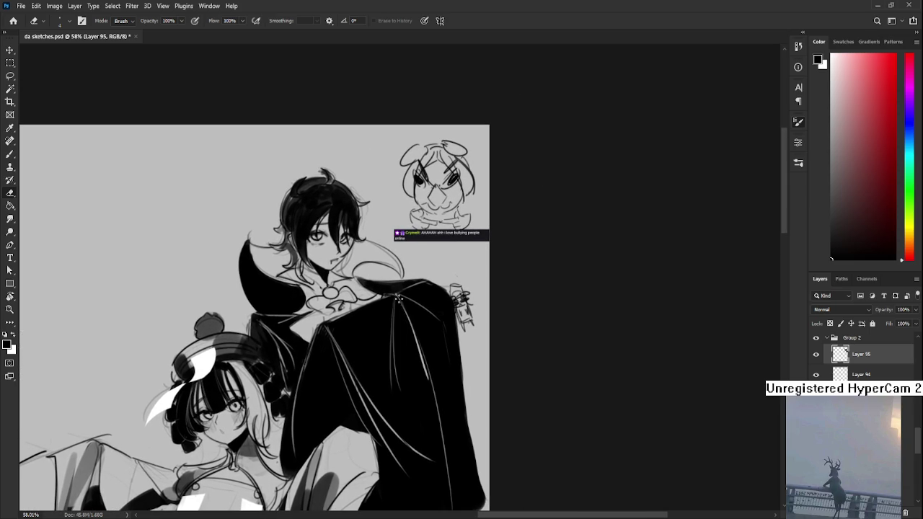
drag(418, 324, 430, 365)
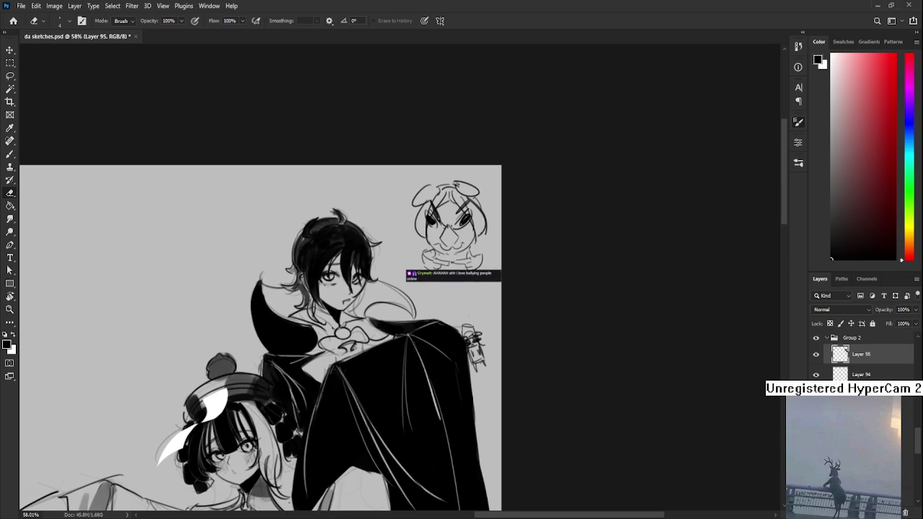
Zoom in on the dark-haired vampire and set a much smaller brush
scroll(396, 340, up, 2)
scroll(382, 289, up, 2)
scroll(372, 245, up, 2)
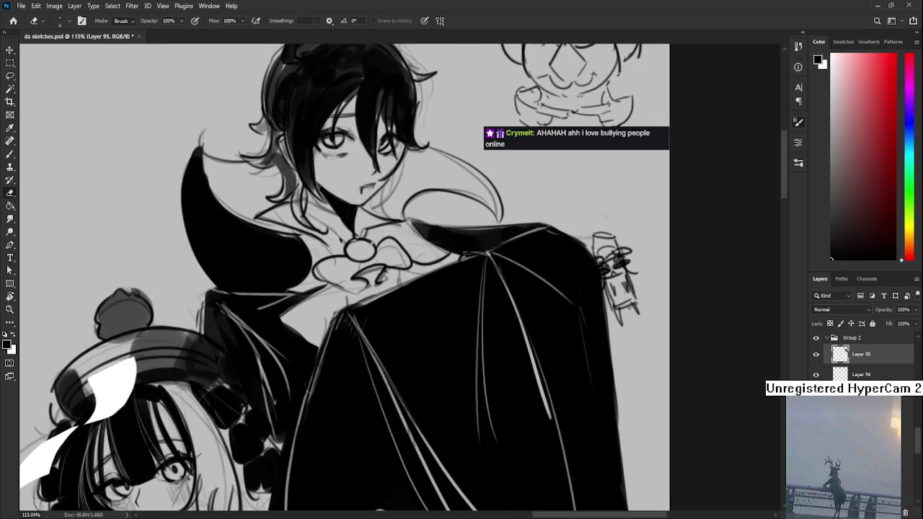
scroll(368, 281, up, 2)
scroll(365, 317, up, 2)
scroll(362, 350, up, 1)
key(b)
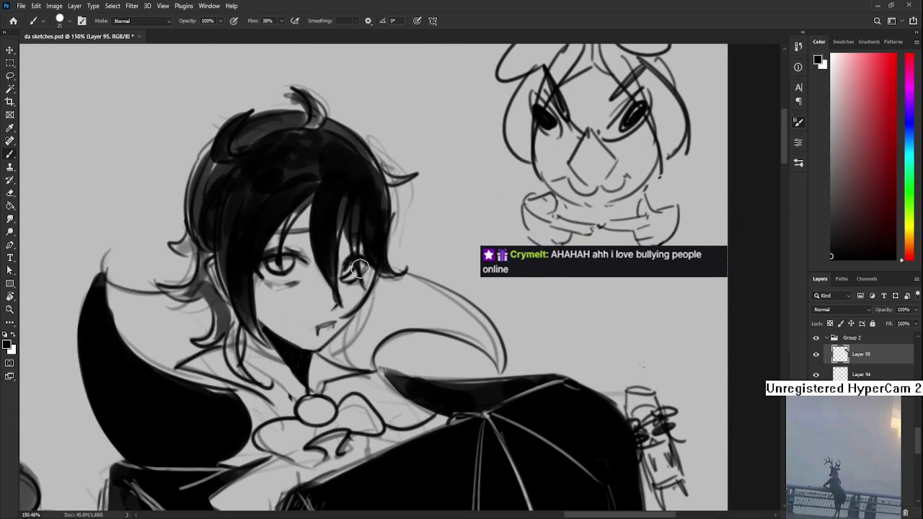
key(bracketleft)
key(bracketleft)
key(bracketleft)
Draw the line along the vampire's neck and jaw, undoing and redrawing until it looks right
drag(373, 290, 340, 349)
key(ctrl+z)
drag(372, 288, 336, 358)
key(ctrl+z)
drag(371, 287, 337, 358)
drag(364, 326, 333, 361)
key(ctrl+z)
key(ctrl+z)
mouse_move(359, 312)
mouse_down()
mouse_move(328, 368)
mouse_move(343, 355)
mouse_up()
key(ctrl+z)
drag(371, 293, 335, 358)
key(ctrl+z)
key(ctrl+z)
drag(372, 292, 336, 358)
key(ctrl+z)
key(ctrl+z)
key(ctrl+z)
drag(372, 290, 336, 361)
key(ctrl+z)
drag(371, 291, 336, 361)
key(ctrl+z)
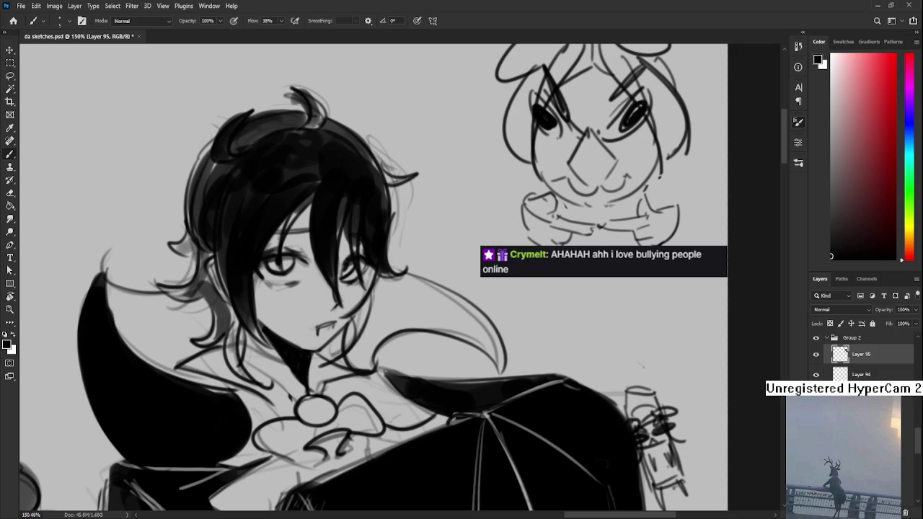
scroll(392, 310, down, 3)
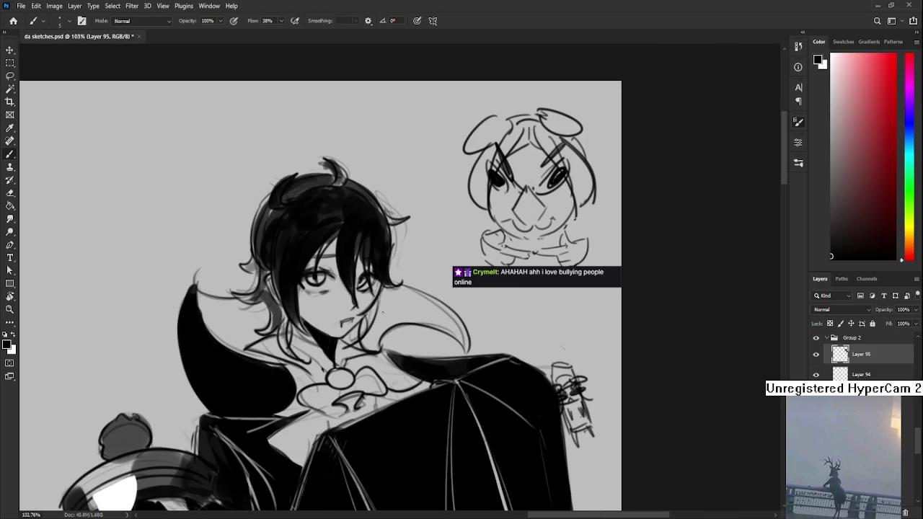
scroll(383, 313, down, 1)
scroll(383, 312, up, 1)
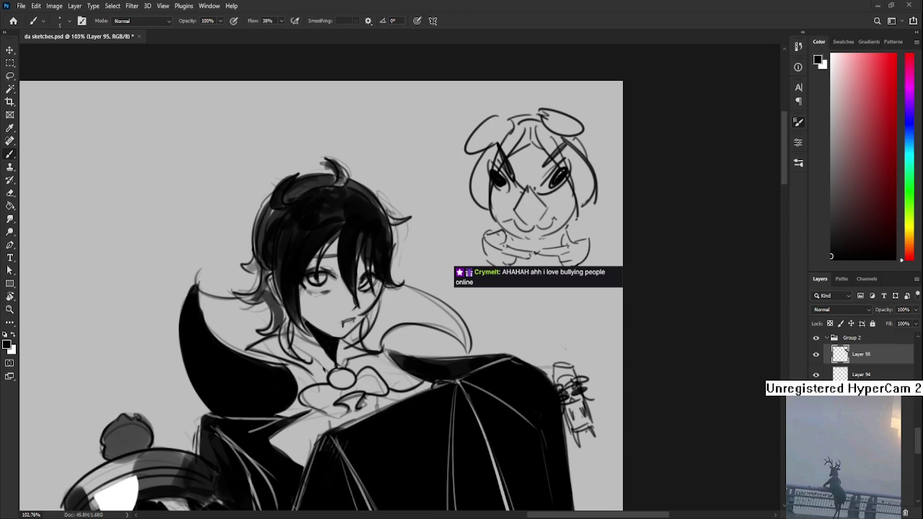
scroll(384, 409, down, 2)
scroll(404, 368, down, 2)
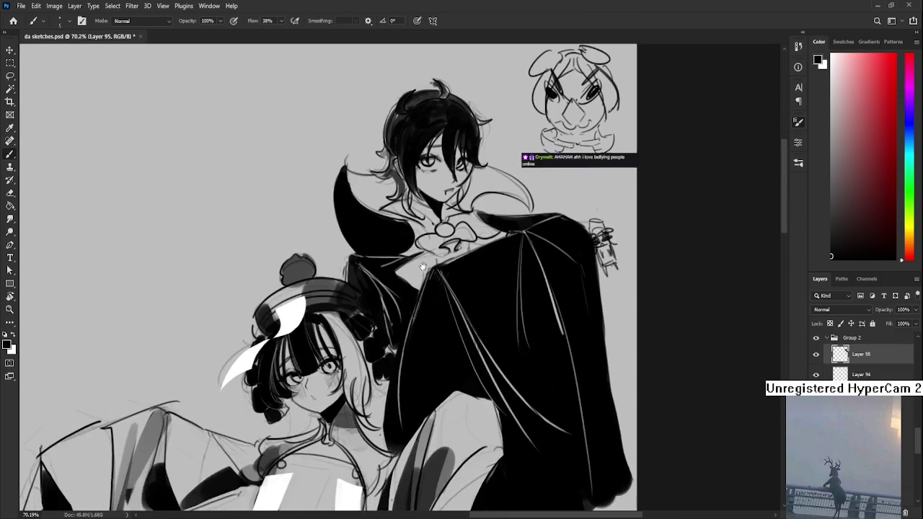
scroll(365, 352, down, 2)
scroll(354, 296, up, 2)
scroll(354, 296, down, 1)
scroll(353, 296, up, 2)
scroll(353, 296, up, 1)
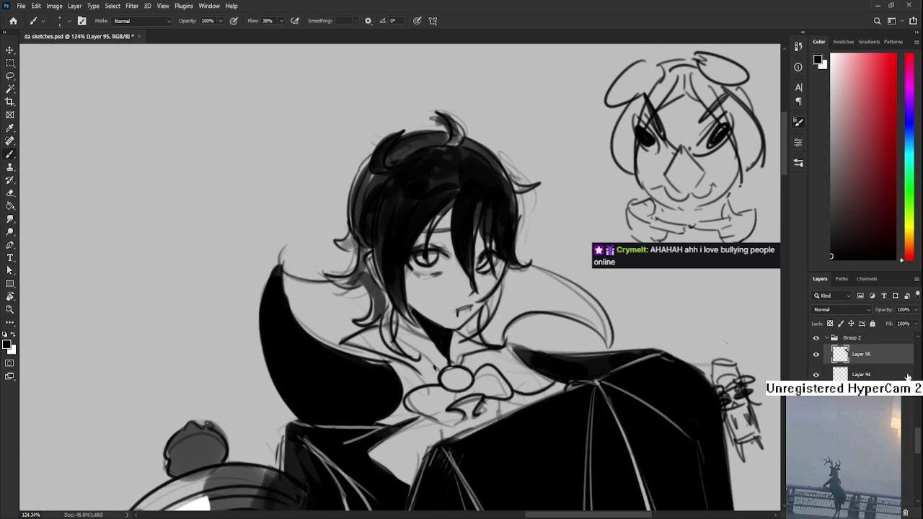
key(Delete)
Paint the black cape's upper tip into a sharp point and trim its inner edge
key(e)
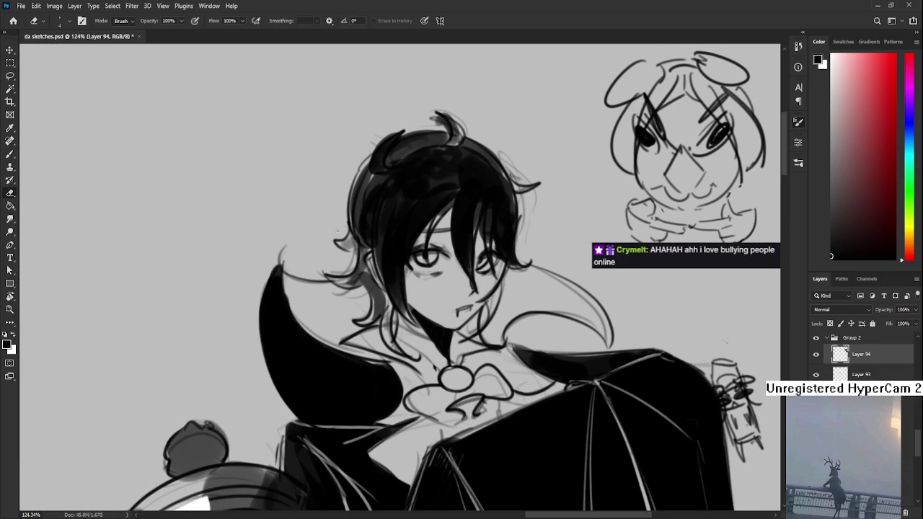
key(b)
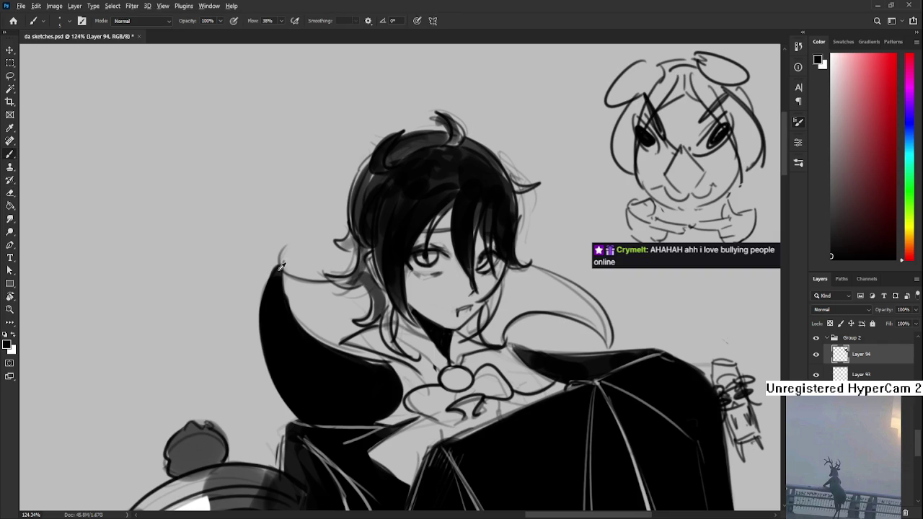
drag(279, 273, 283, 247)
drag(274, 279, 288, 242)
key(e)
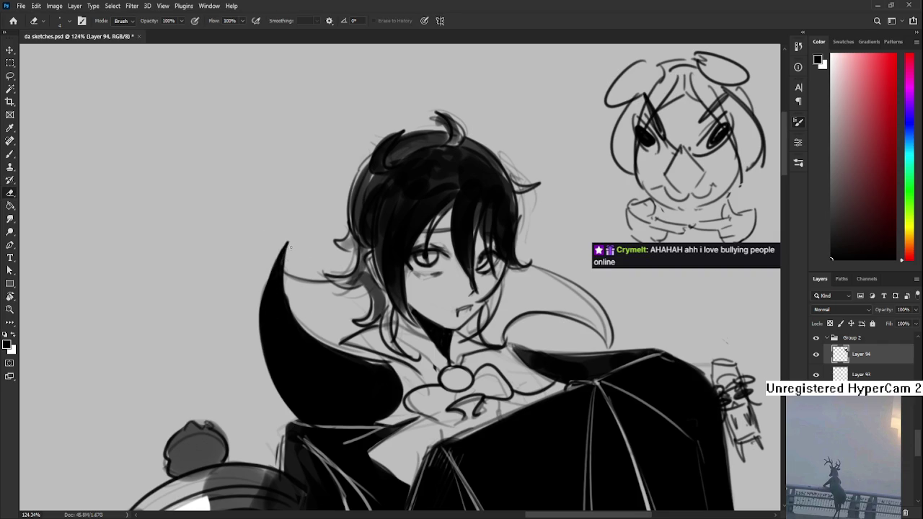
drag(287, 280, 290, 299)
Erase stray hair and sketch lines to the left of and below the vampire's face
key(b)
key(e)
drag(351, 261, 335, 276)
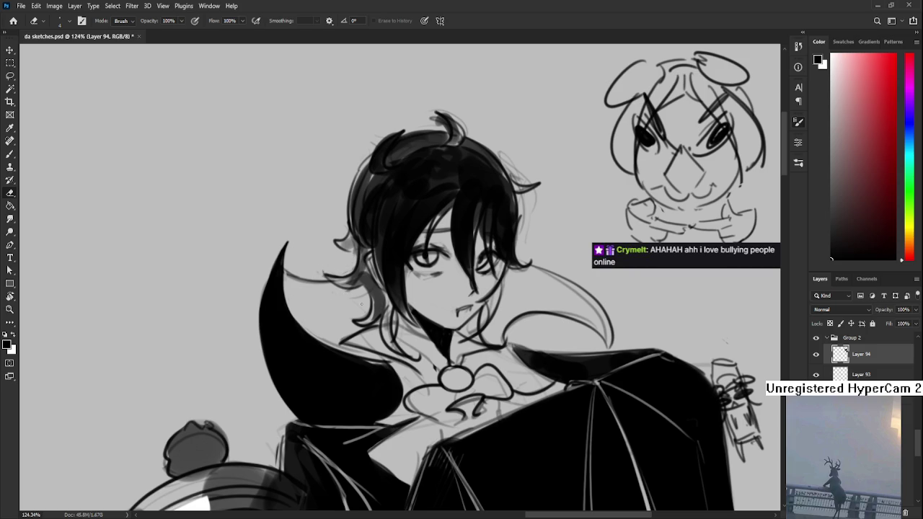
mouse_move(338, 341)
mouse_down()
mouse_move(352, 336)
mouse_move(315, 336)
mouse_up()
drag(417, 317, 335, 327)
key(b)
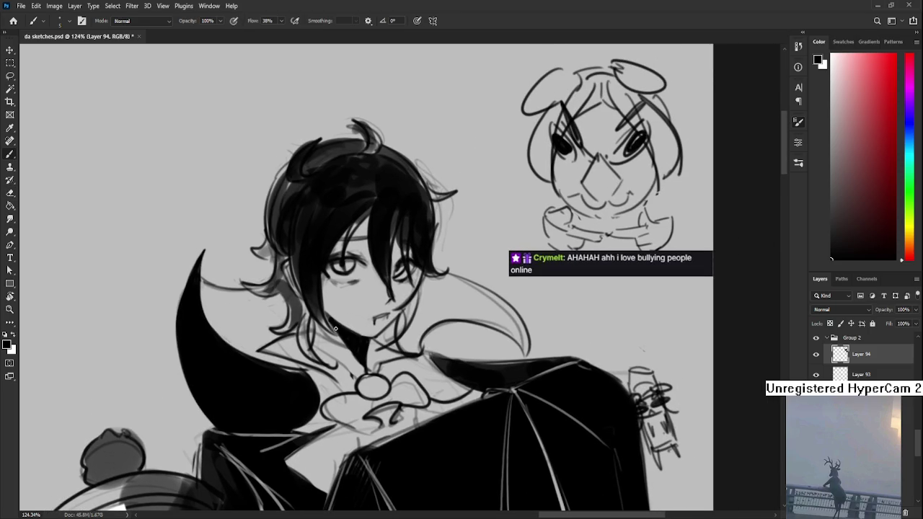
mouse_move(412, 317)
mouse_down()
mouse_move(394, 331)
mouse_move(335, 316)
mouse_move(435, 285)
mouse_move(350, 295)
mouse_up()
Rotate the canvas view, erase faint sketch lines beside the face, and rotate back upright
key(r)
key(e)
drag(350, 254, 333, 324)
mouse_move(344, 274)
mouse_down()
mouse_move(355, 241)
mouse_move(355, 275)
mouse_up()
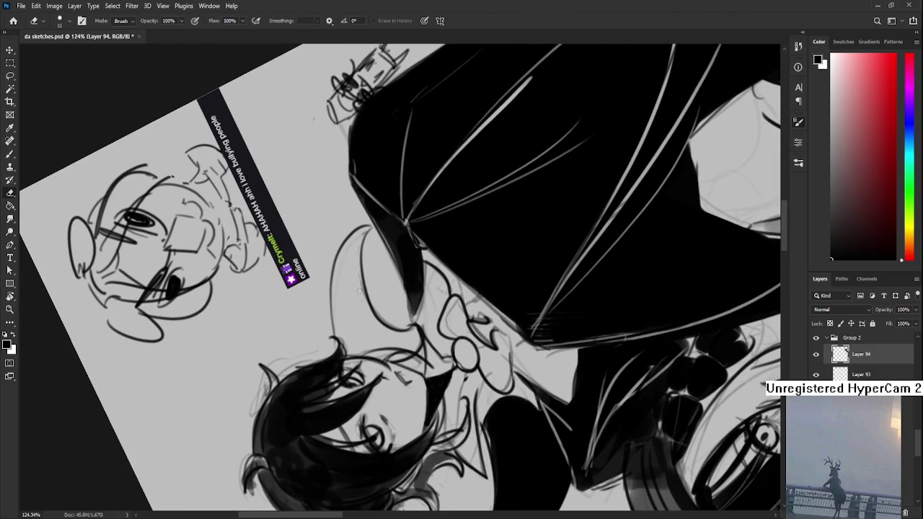
key(r)
mouse_move(342, 311)
mouse_down()
mouse_move(339, 343)
mouse_move(393, 245)
mouse_up()
scroll(339, 343, down, 5)
click(824, 339)
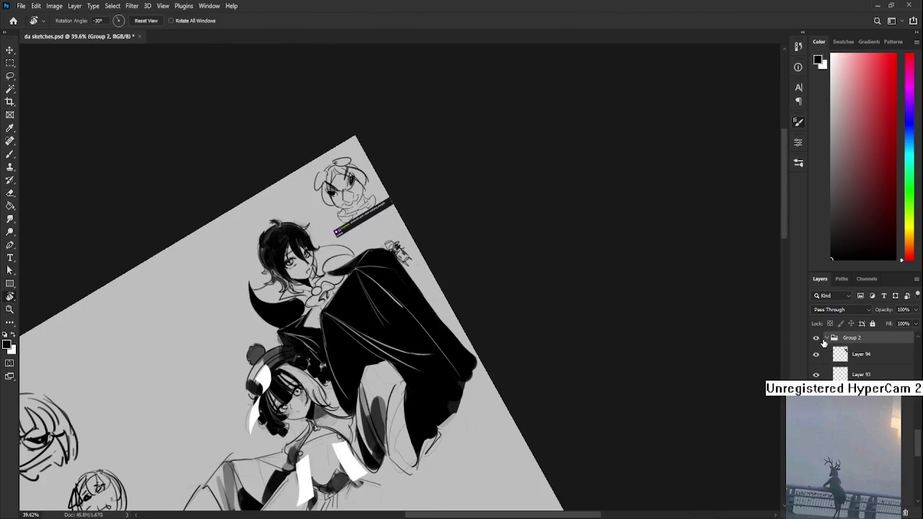
click(827, 339)
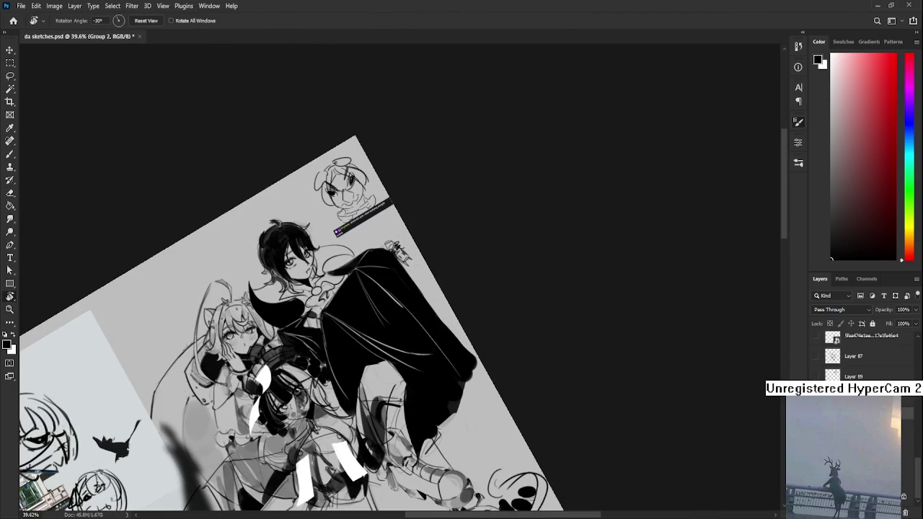
scroll(400, 281, down, 3)
scroll(400, 281, down, 2)
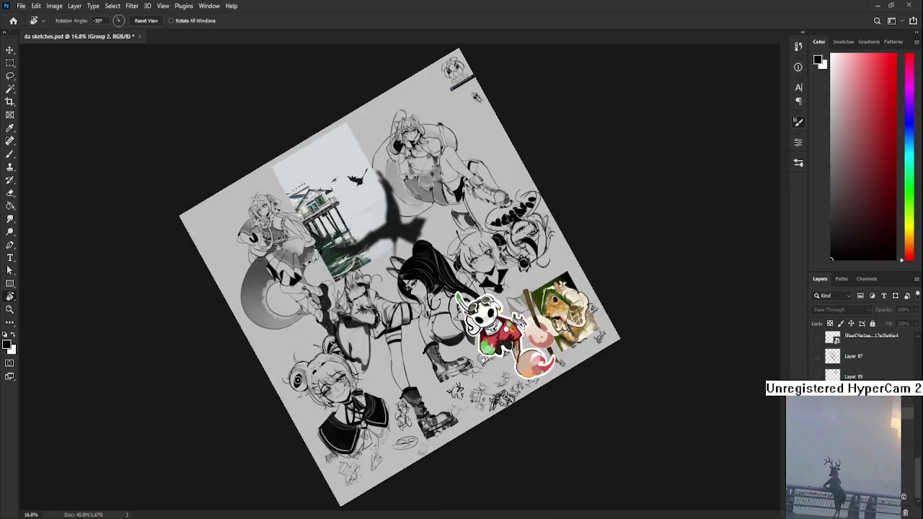
key(Escape)
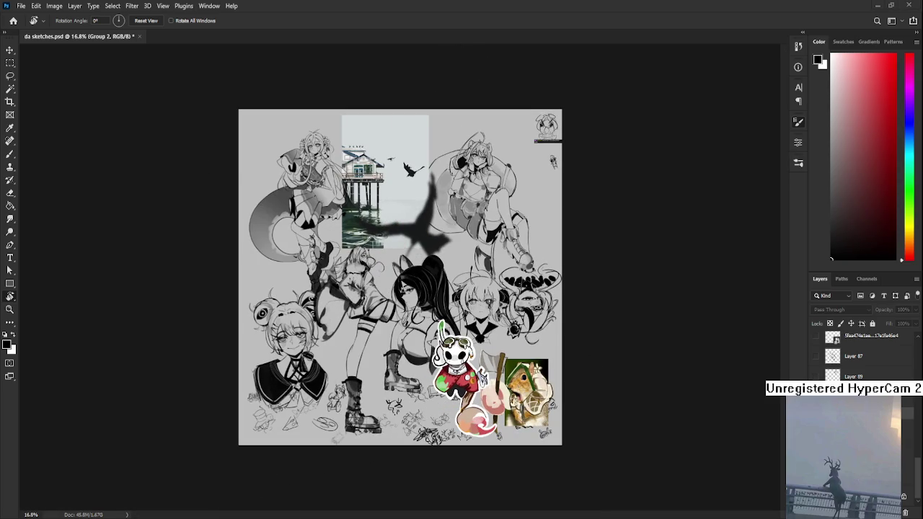
scroll(405, 251, up, 1)
scroll(405, 251, up, 1)
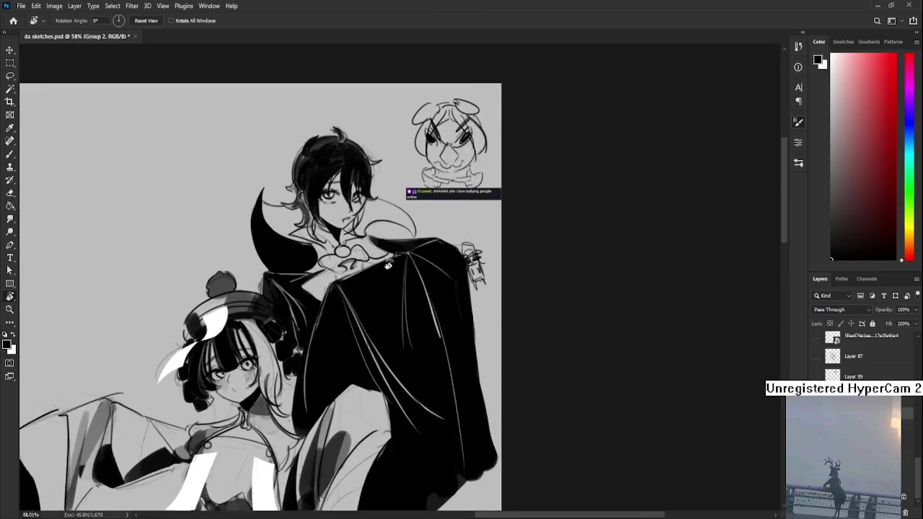
mouse_move(349, 369)
mouse_down()
mouse_move(365, 292)
mouse_move(343, 354)
mouse_up()
scroll(343, 350, up, 1)
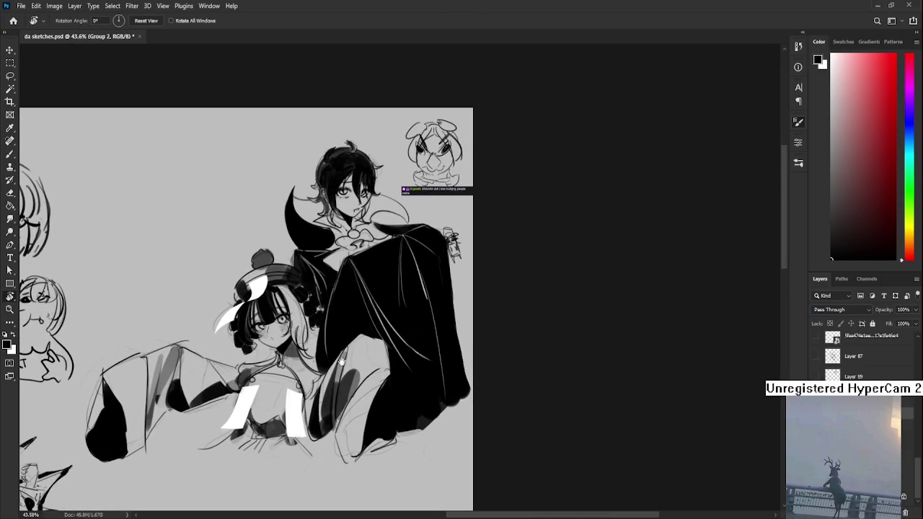
scroll(343, 350, up, 1)
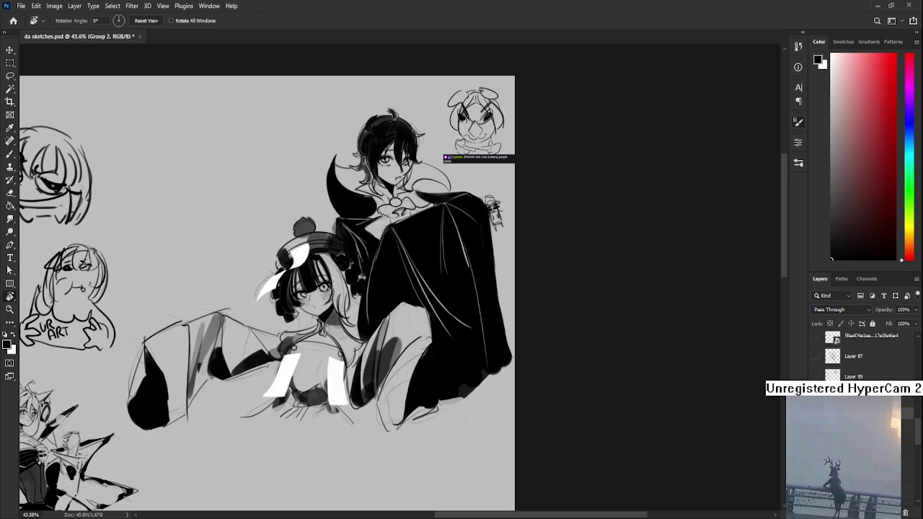
drag(407, 435, 433, 362)
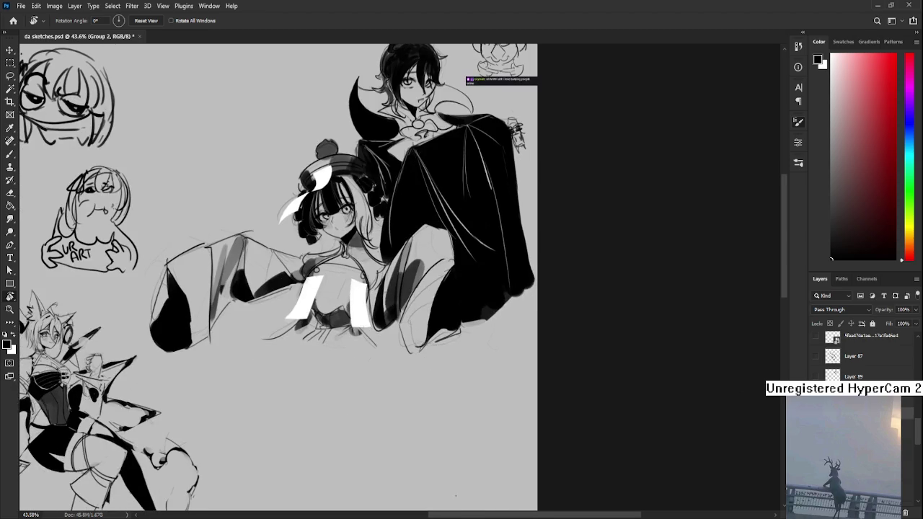
key(ctrl+shift+alt+n)
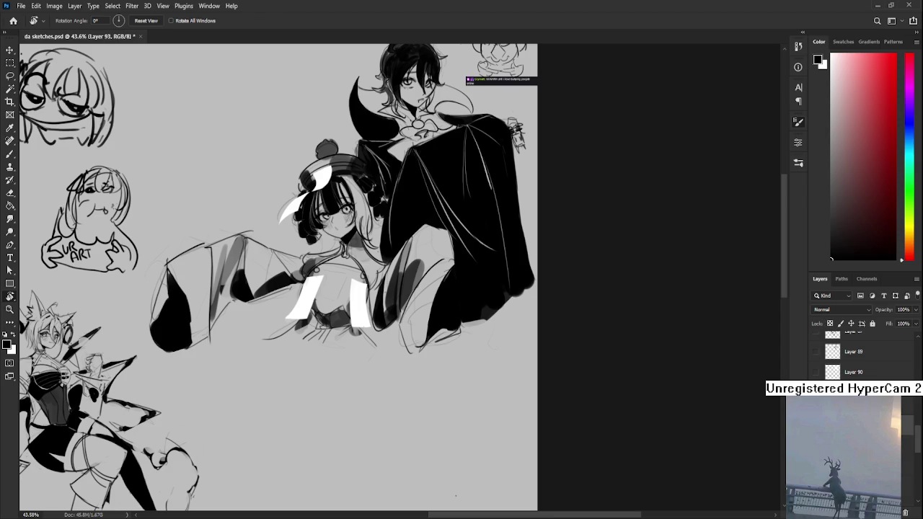
scroll(346, 153, up, 5)
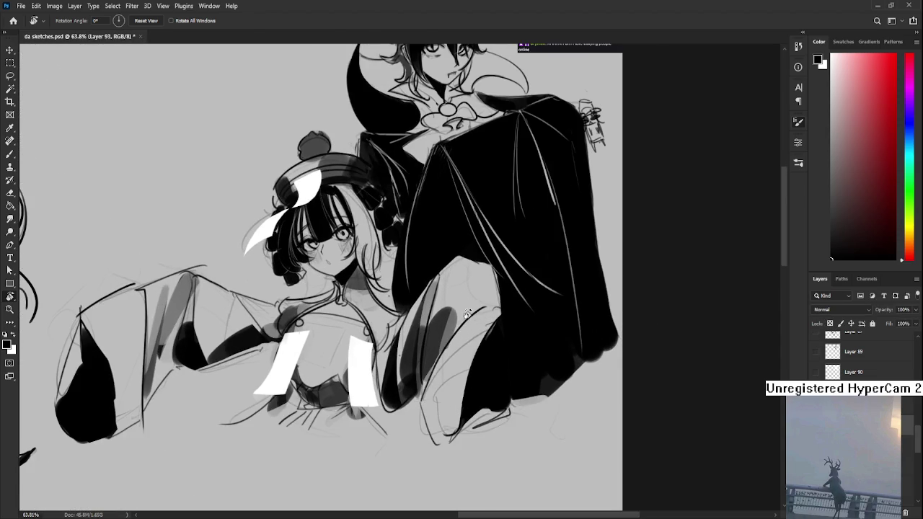
key(e)
drag(429, 366, 380, 371)
key(bracketright)
key(bracketright)
key(bracketright)
drag(446, 332, 393, 369)
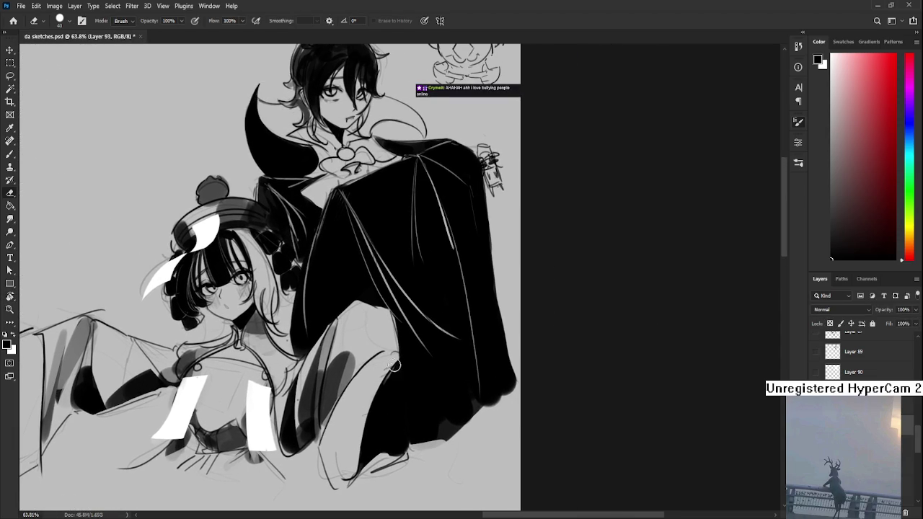
mouse_move(338, 373)
mouse_down()
mouse_move(462, 356)
mouse_move(512, 364)
mouse_up()
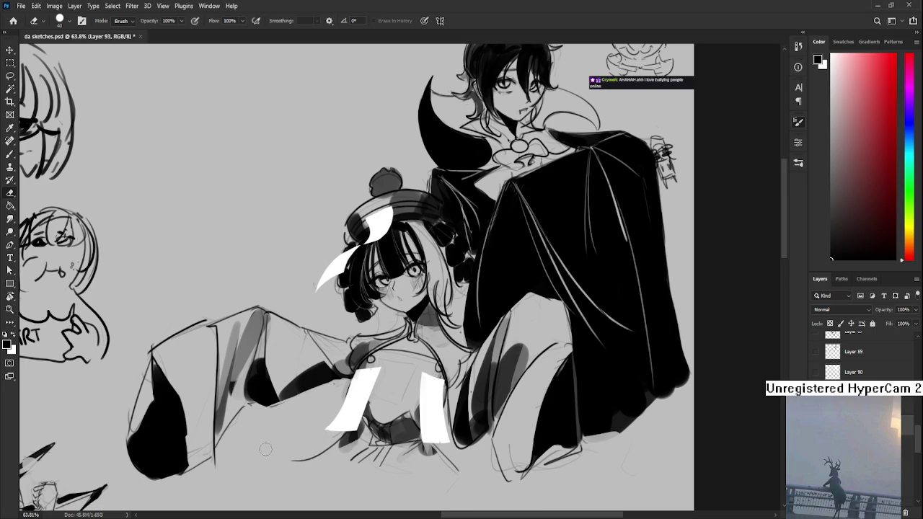
scroll(269, 421, down, 1)
scroll(268, 421, left, 1)
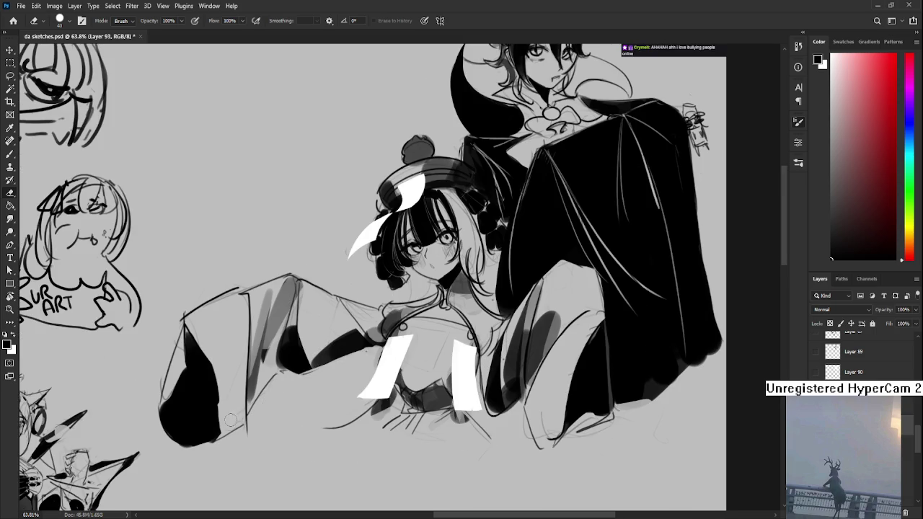
drag(233, 419, 217, 377)
key(b)
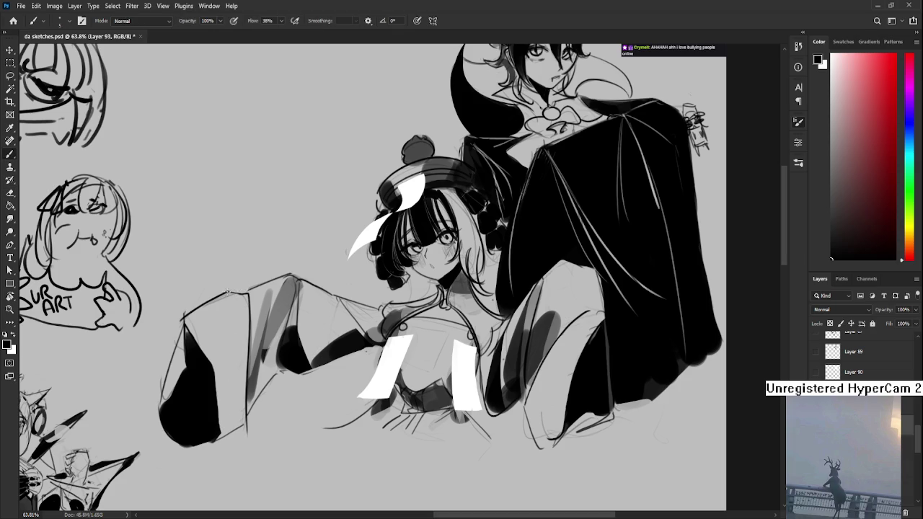
mouse_move(228, 293)
mouse_down()
mouse_move(247, 291)
mouse_move(249, 304)
mouse_up()
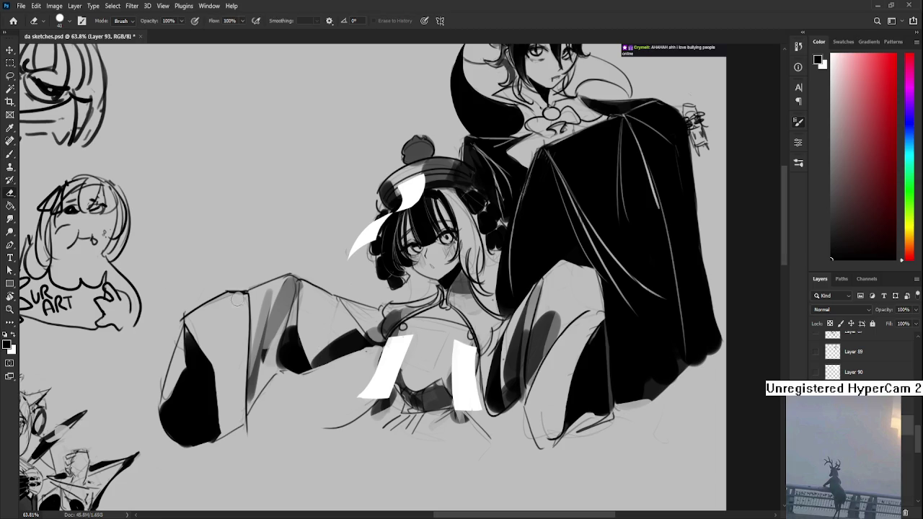
drag(238, 301, 247, 289)
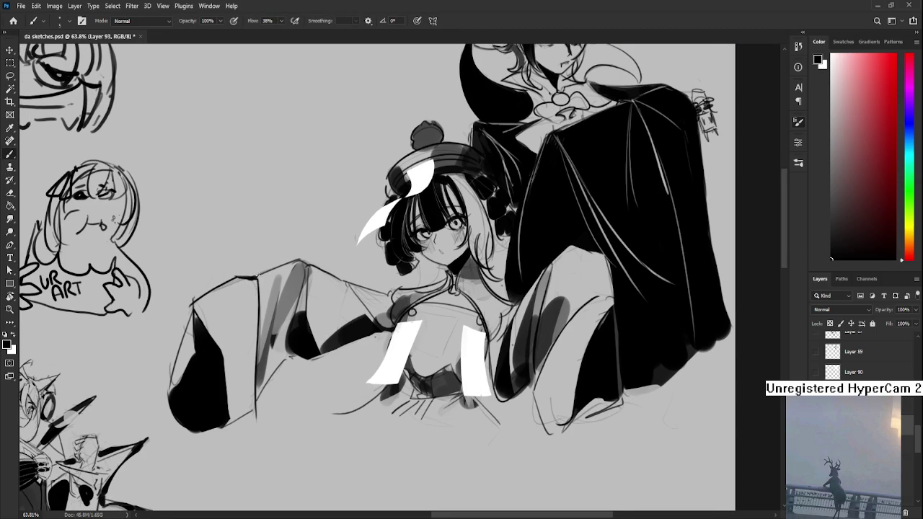
drag(334, 286, 307, 300)
key(e)
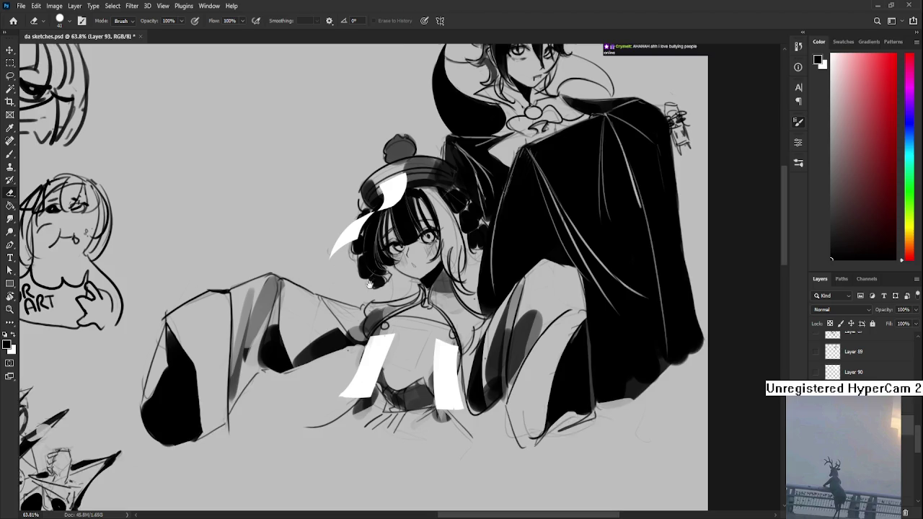
drag(368, 281, 330, 270)
key(b)
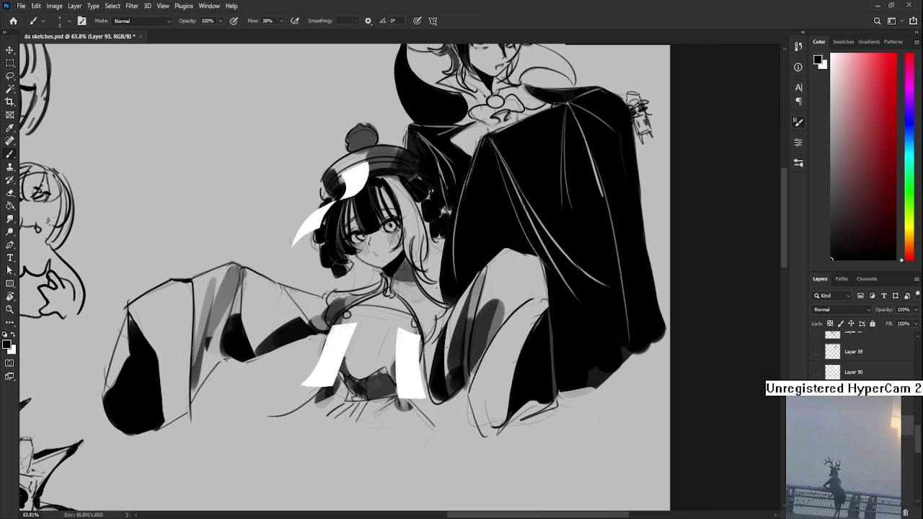
key(e)
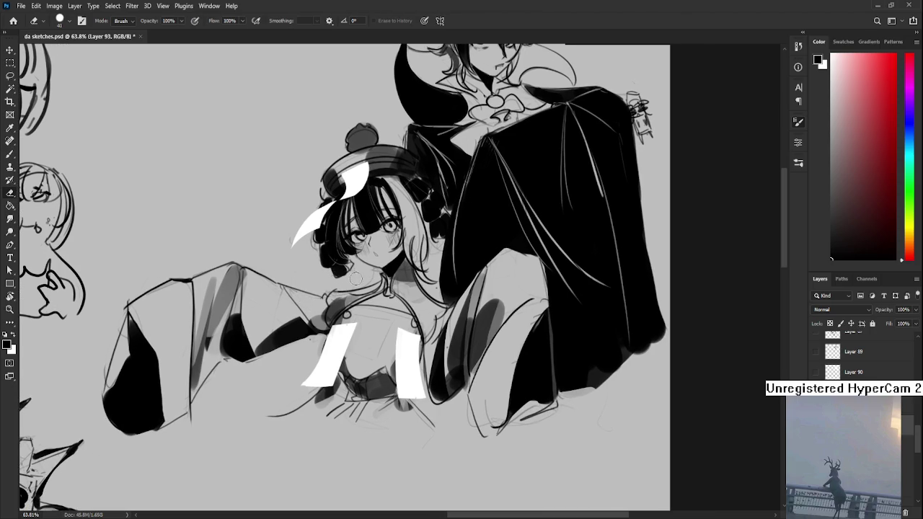
mouse_move(400, 262)
mouse_down()
mouse_move(353, 284)
mouse_move(376, 342)
mouse_up()
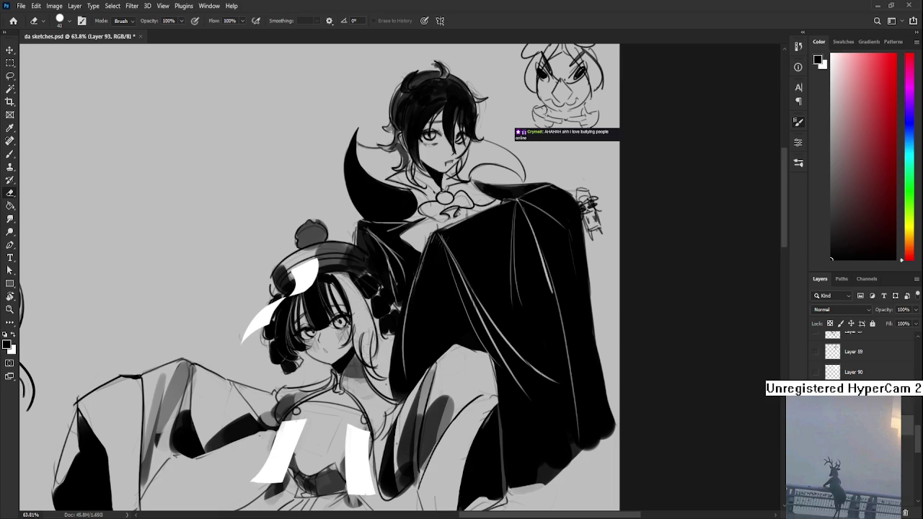
drag(335, 288, 278, 306)
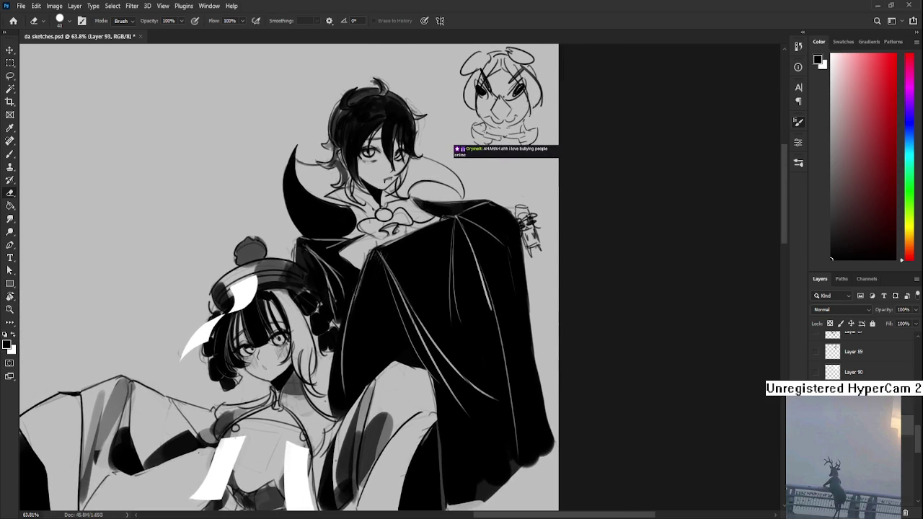
Darken the vampire's black cloak edge near the collar with a brush stroke
scroll(339, 268, down, 1)
scroll(339, 269, down, 1)
scroll(346, 268, up, 2)
scroll(351, 268, down, 1)
scroll(350, 268, up, 1)
scroll(346, 268, up, 1)
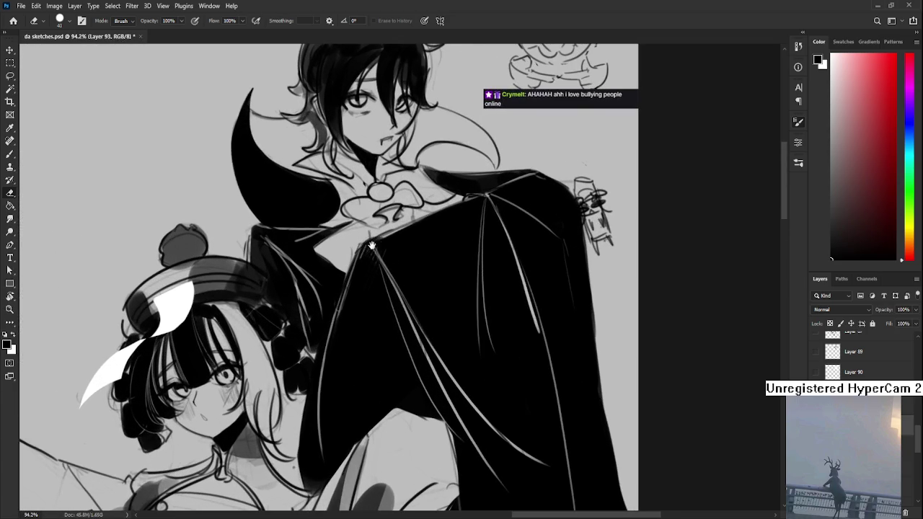
scroll(339, 268, up, 1)
key(b)
mouse_move(337, 269)
mouse_down()
mouse_move(326, 274)
mouse_move(397, 243)
mouse_up()
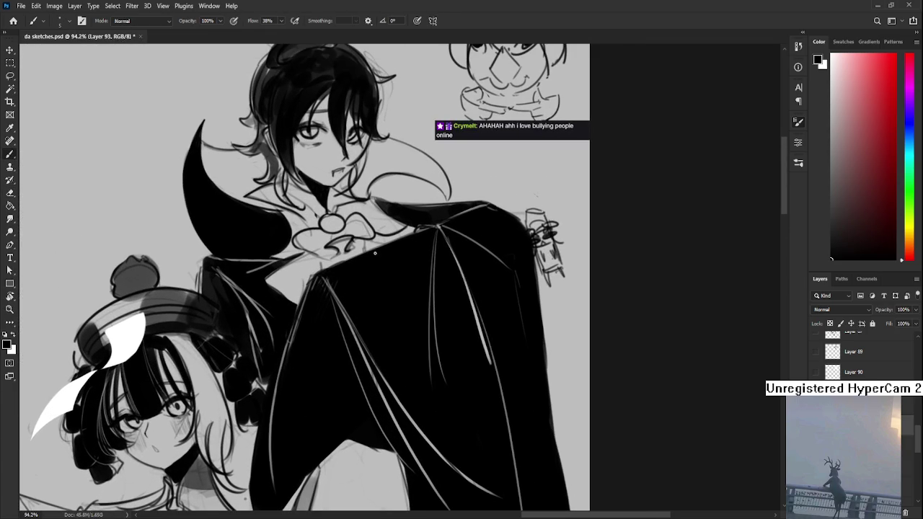
key(e)
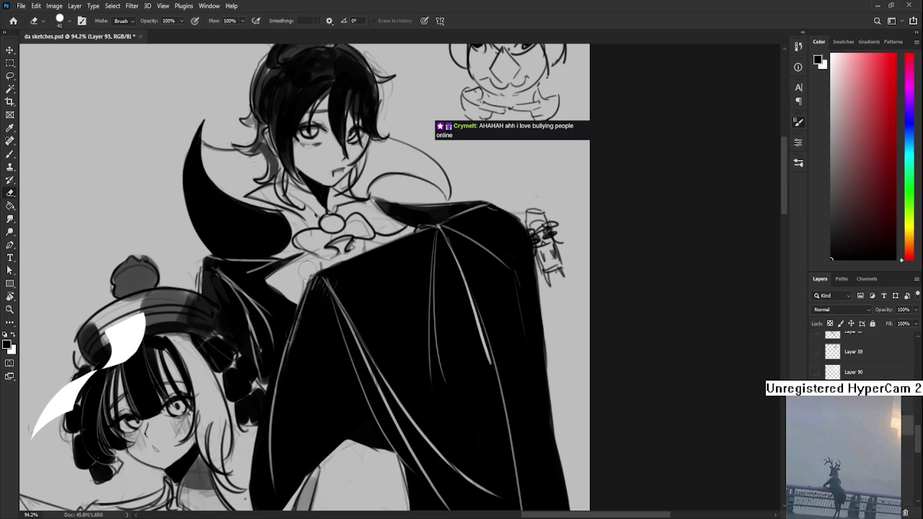
Check the cloak edit while toggling brush and eraser, then save the sketch page
scroll(309, 260, down, 3)
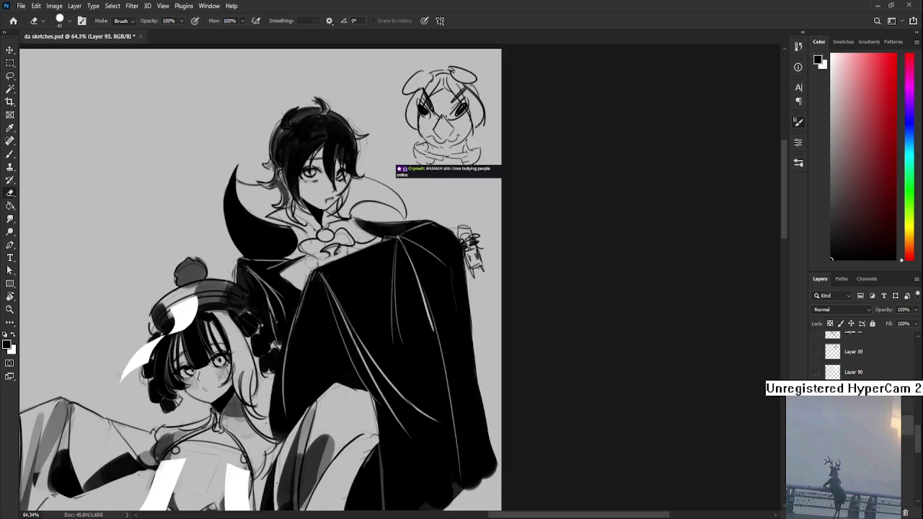
key(b)
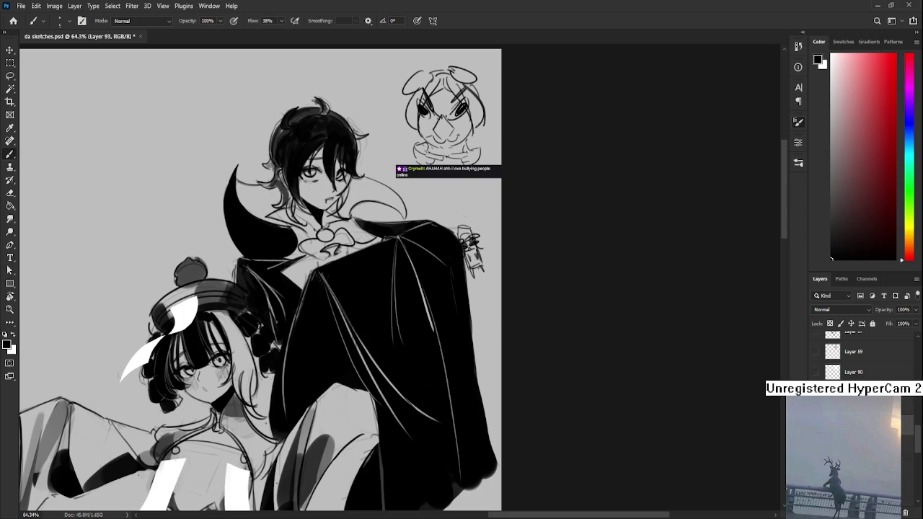
scroll(340, 272, down, 3)
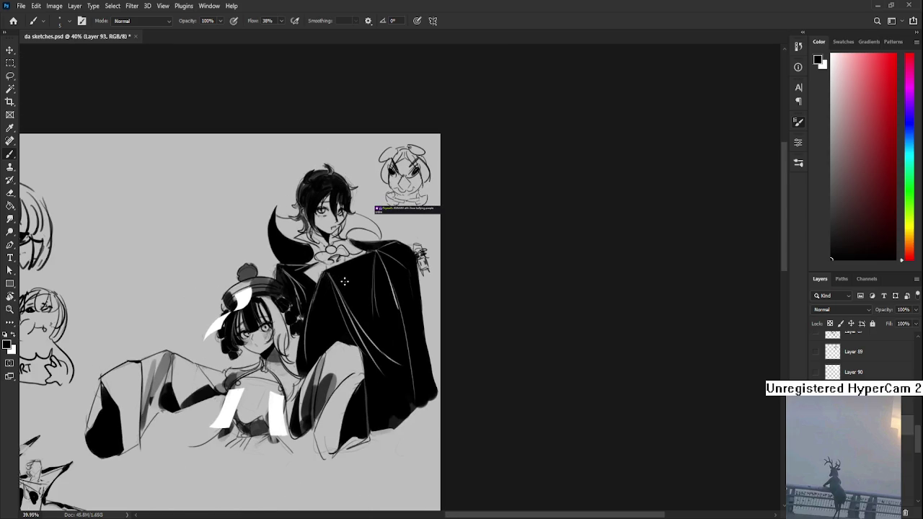
scroll(303, 372, up, 2)
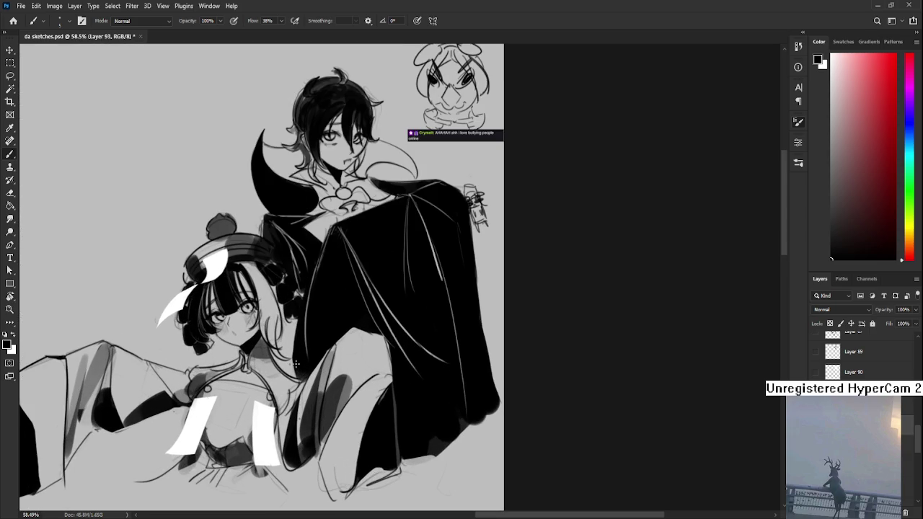
scroll(296, 364, up, 2)
key(e)
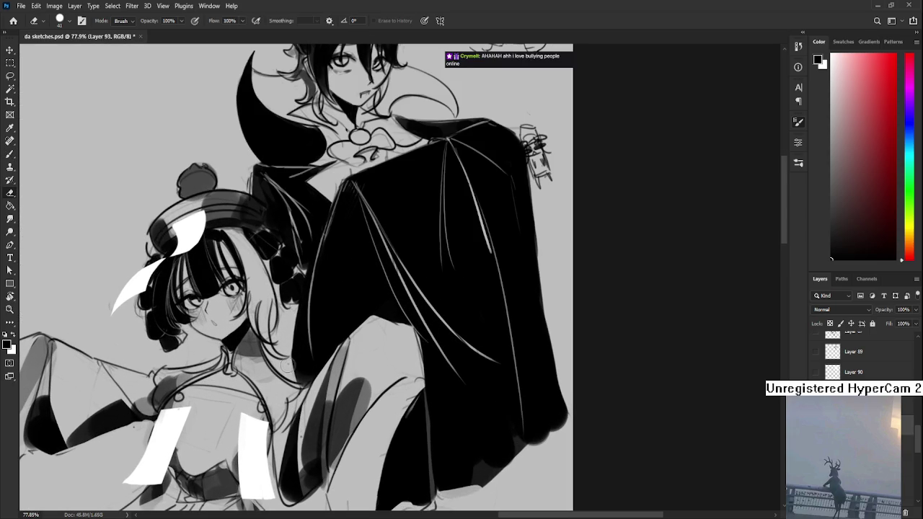
scroll(339, 361, down, 2)
scroll(339, 360, down, 2)
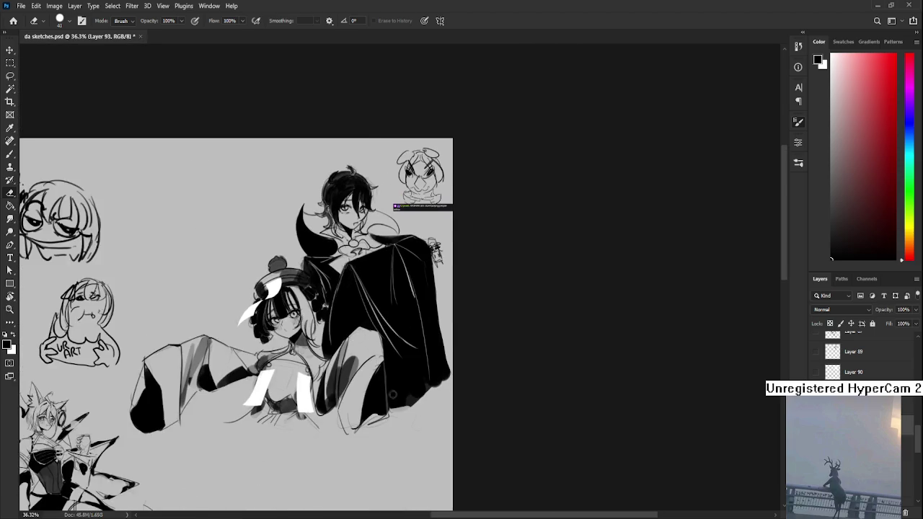
scroll(330, 353, up, 2)
scroll(332, 355, down, 1)
scroll(357, 364, down, 2)
key(ctrl+s)
Erase a small spot on the artwork
scroll(364, 372, up, 2)
scroll(346, 346, up, 1)
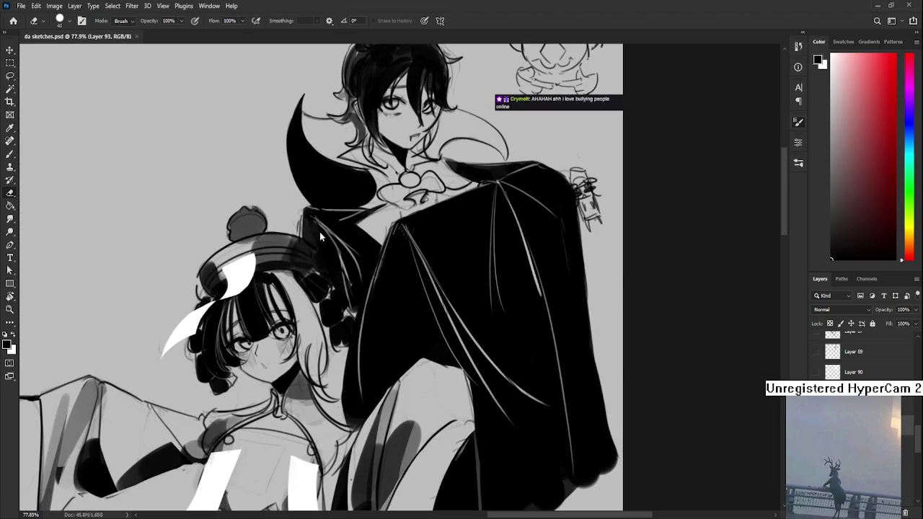
scroll(303, 296, up, 1)
scroll(282, 274, up, 1)
click(285, 267)
scroll(281, 267, down, 2)
scroll(281, 267, down, 1)
scroll(309, 311, up, 1)
scroll(311, 299, up, 1)
Make Layer 95 the working layer with white as the paint colour
ctrl+click(311, 299)
ctrl+click(310, 299)
key(x)
key(l)
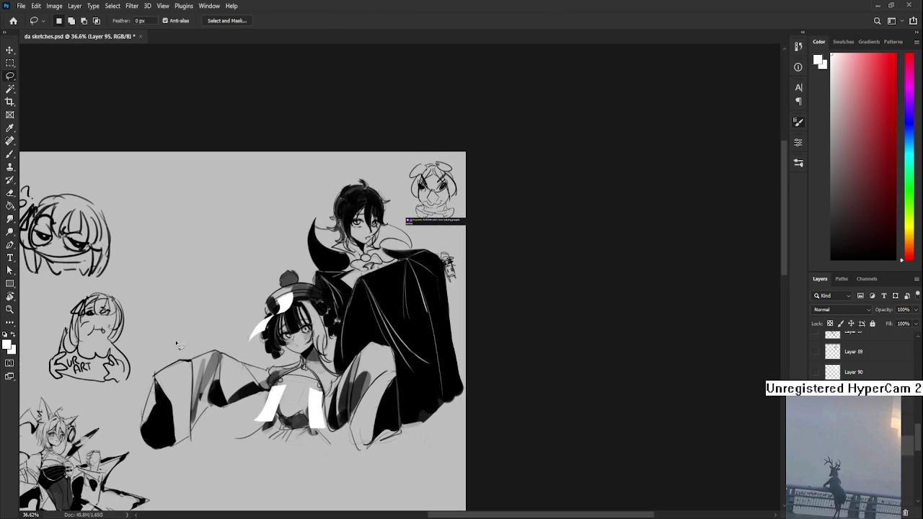
mouse_move(154, 375)
mouse_down()
mouse_move(157, 453)
mouse_move(249, 424)
mouse_move(294, 450)
mouse_move(353, 461)
mouse_move(426, 439)
mouse_move(464, 358)
mouse_move(457, 292)
mouse_move(365, 179)
mouse_move(336, 192)
mouse_move(300, 272)
mouse_move(274, 293)
mouse_move(247, 349)
mouse_move(260, 360)
mouse_move(174, 359)
mouse_move(151, 389)
mouse_up()
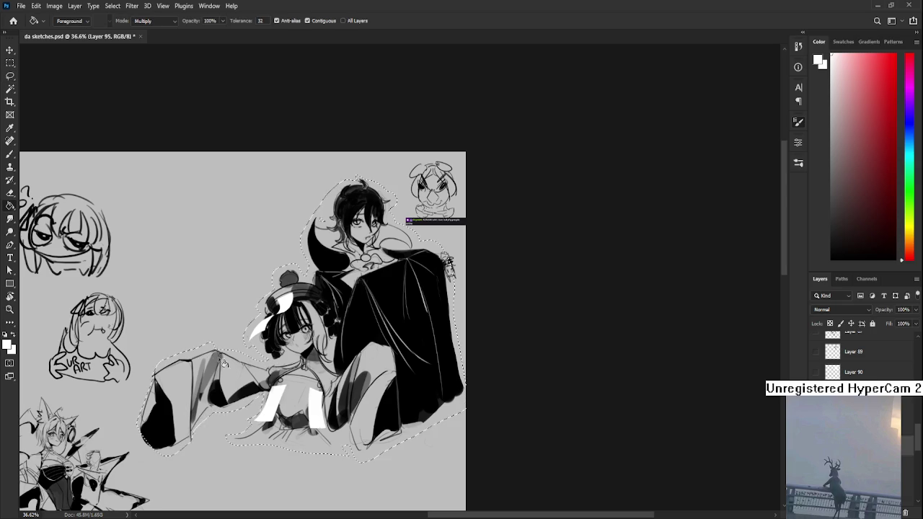
key(g)
click(220, 363)
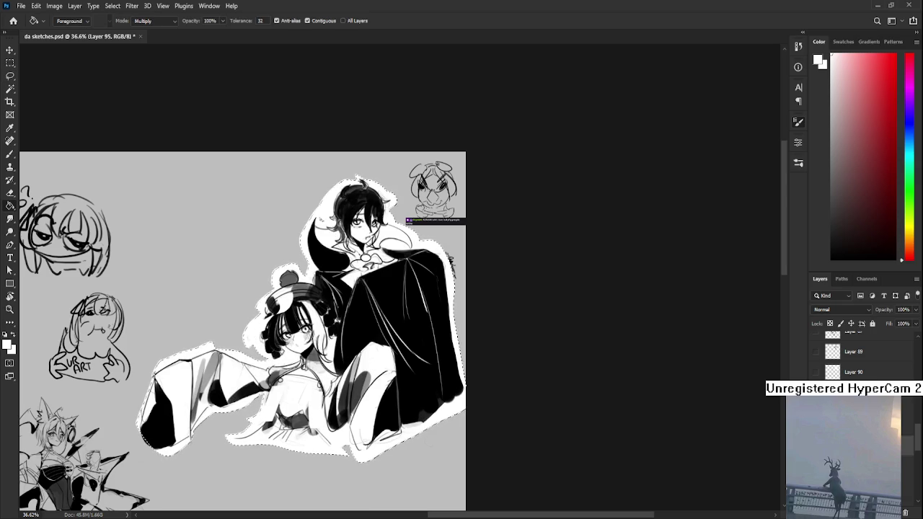
scroll(282, 321, up, 3)
scroll(283, 322, up, 2)
scroll(283, 321, up, 3)
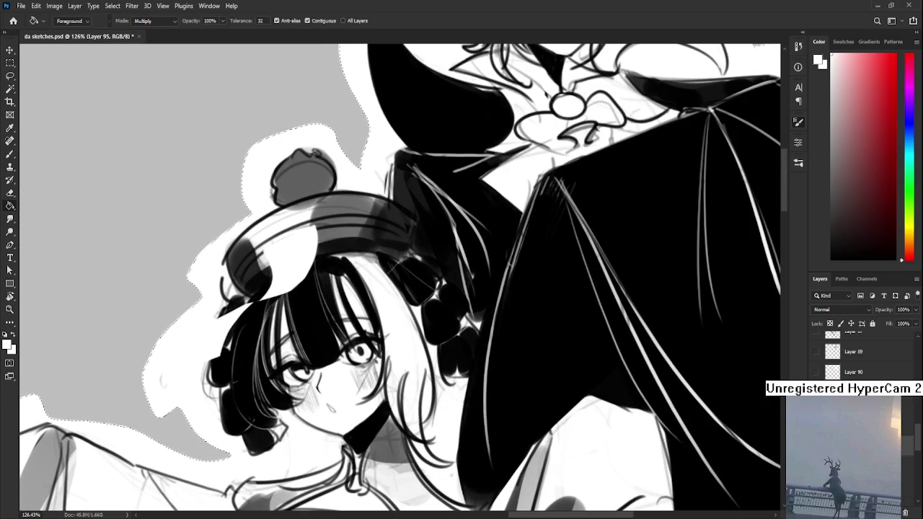
key(ctrl+z)
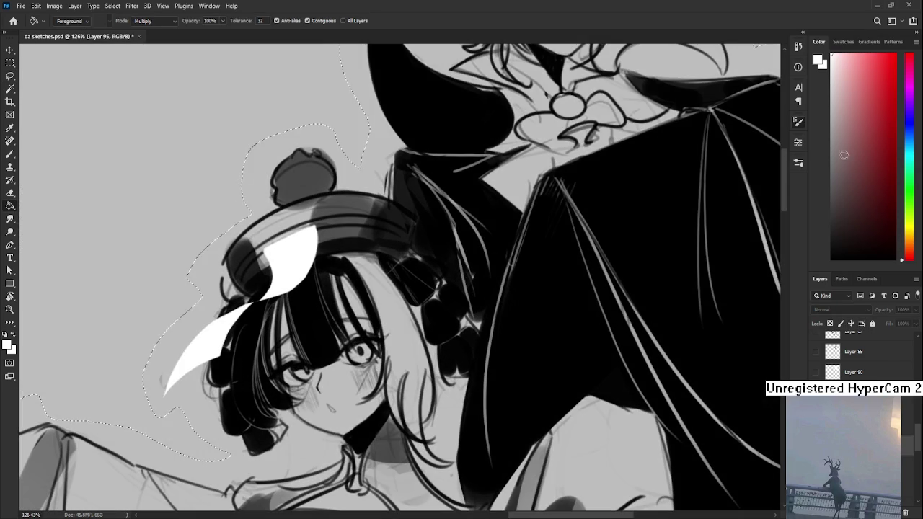
key(l)
key(ctrl+d)
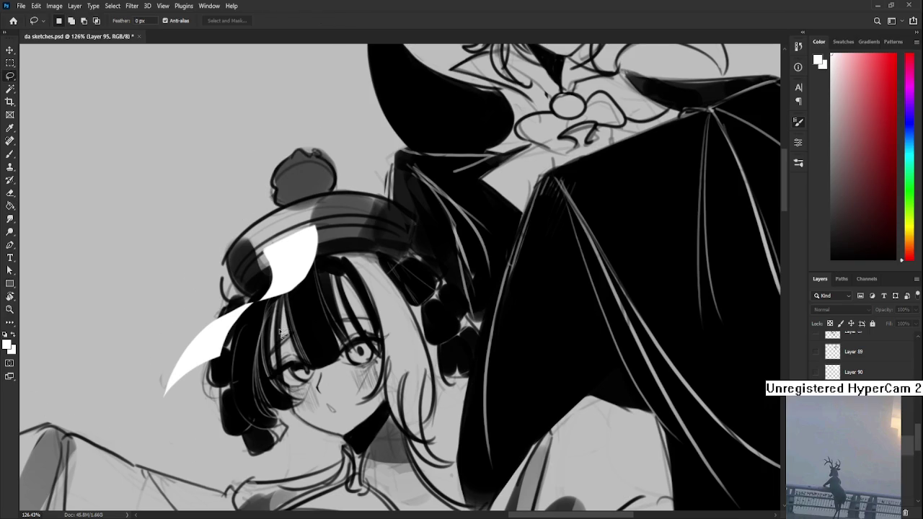
key(b)
key(x)
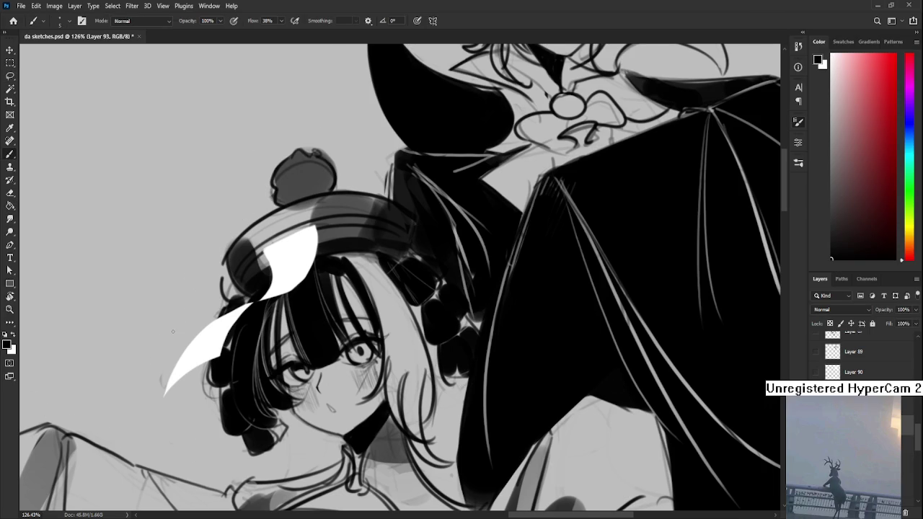
Outline the lower and left edges of the girl's white hair streak in black
scroll(189, 329, down, 1)
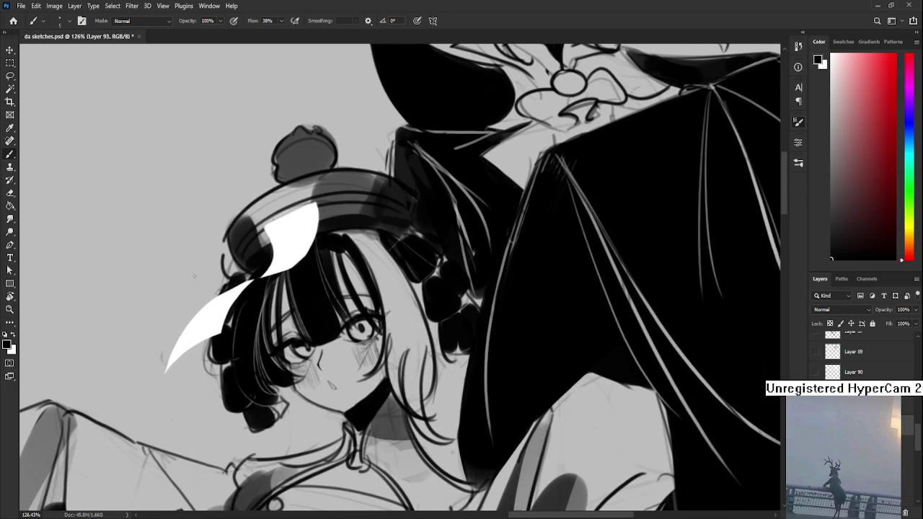
drag(208, 301, 165, 374)
key(ctrl+z)
key(ctrl+z)
mouse_move(223, 290)
mouse_down()
mouse_move(166, 374)
mouse_move(219, 331)
mouse_move(162, 376)
mouse_up()
key(ctrl+z)
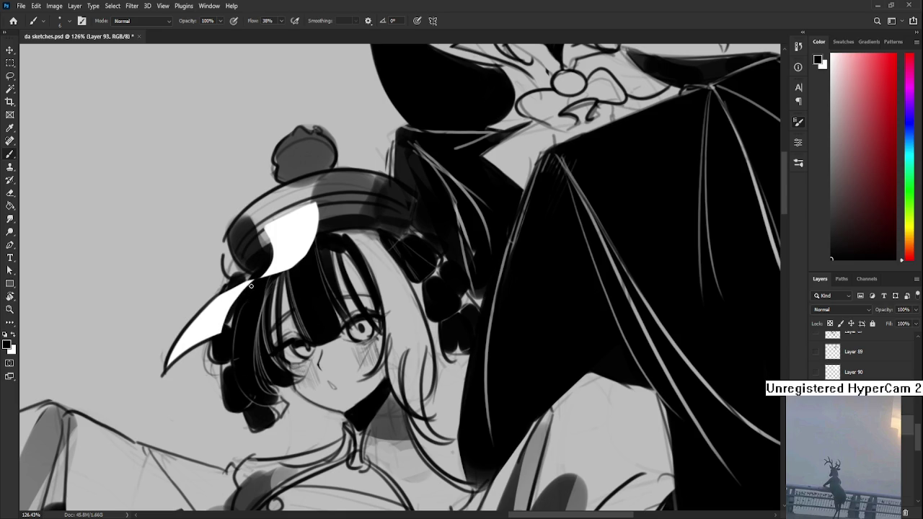
drag(268, 230, 253, 274)
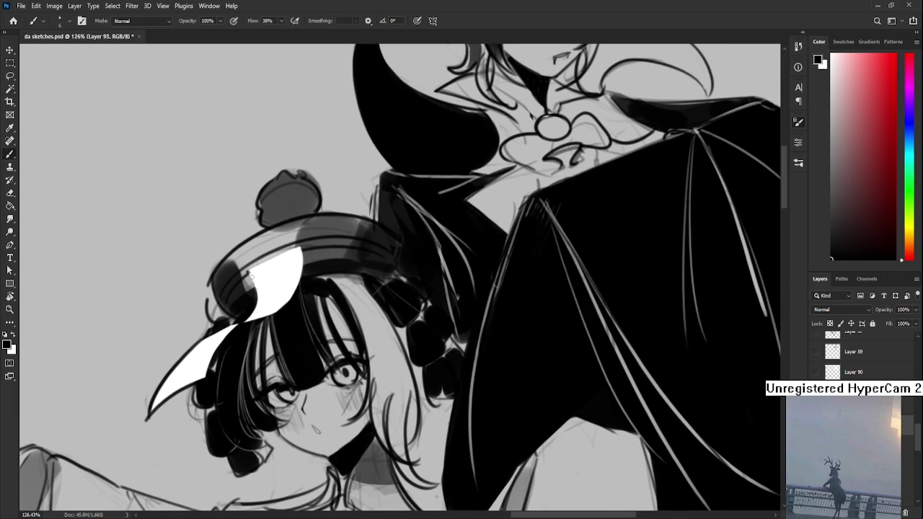
drag(247, 271, 254, 308)
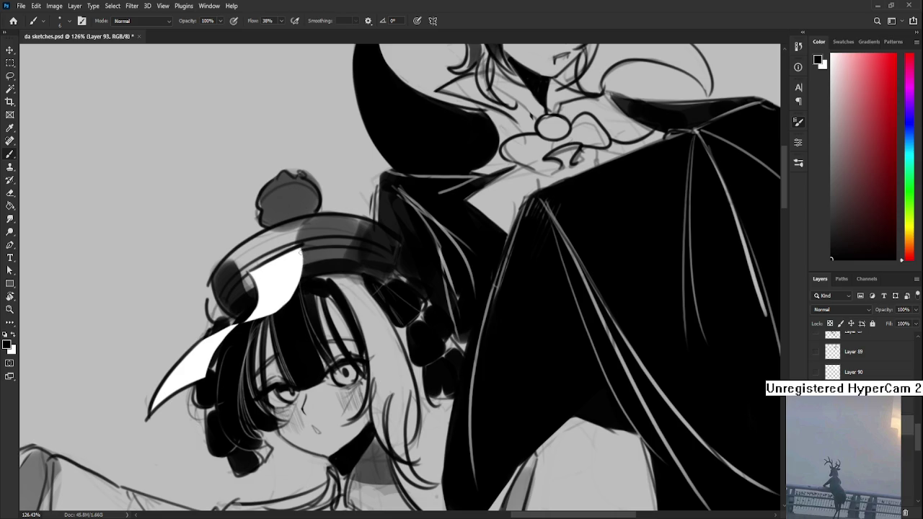
Outline the top, left and bottom edges of the left white chest shape in black
mouse_move(197, 439)
mouse_down()
mouse_move(272, 276)
mouse_move(269, 221)
mouse_move(290, 152)
mouse_up()
mouse_move(372, 276)
mouse_down()
mouse_move(323, 281)
mouse_move(283, 359)
mouse_up()
key(ctrl+z)
drag(321, 283, 260, 400)
key(ctrl+z)
mouse_move(320, 283)
mouse_down()
mouse_move(261, 398)
mouse_move(325, 401)
mouse_up()
key(ctrl+z)
drag(263, 397, 326, 401)
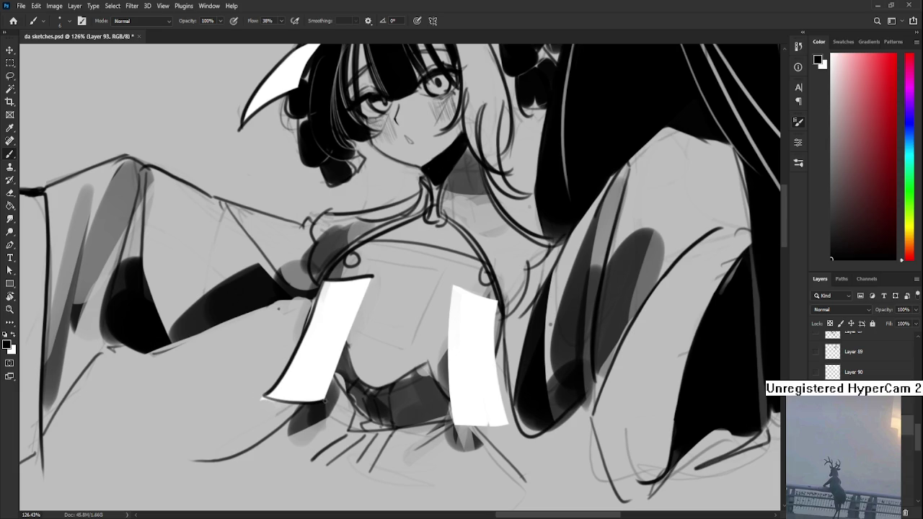
Outline the left, top, right and bottom edges of the right white chest shape in black
mouse_move(462, 295)
mouse_down()
mouse_move(342, 336)
mouse_move(338, 294)
mouse_move(322, 436)
mouse_up()
key(ctrl+z)
drag(325, 281, 319, 421)
key(ctrl+z)
drag(326, 285, 321, 424)
key(ctrl+z)
mouse_move(337, 289)
mouse_down()
mouse_move(375, 295)
mouse_move(379, 408)
mouse_up()
key(ctrl+z)
key(ctrl+z)
drag(372, 299, 385, 424)
key(ctrl+z)
drag(329, 421, 386, 425)
Zoom out and back in to inspect the outlined white chest shapes
scroll(402, 399, down, 2)
scroll(401, 399, down, 1)
scroll(402, 399, down, 1)
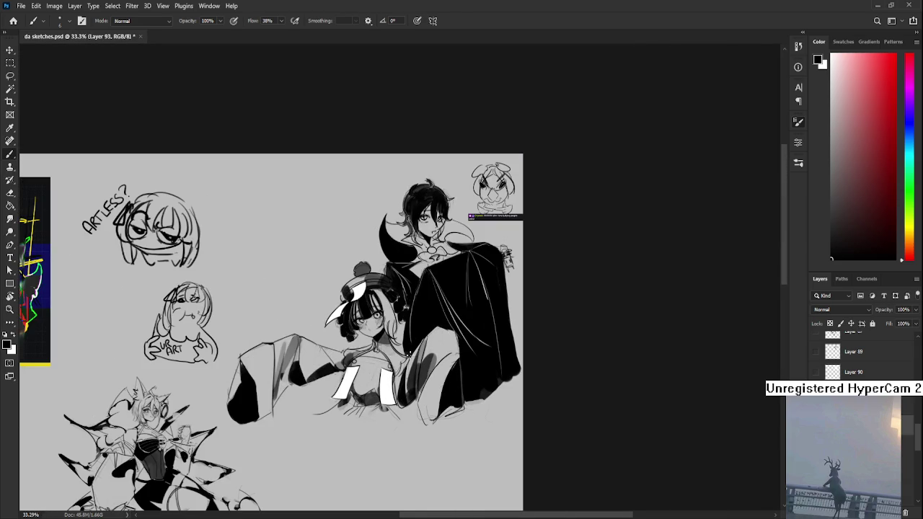
scroll(412, 355, up, 1)
scroll(389, 368, up, 1)
scroll(361, 382, up, 1)
scroll(322, 404, up, 1)
scroll(322, 404, down, 1)
scroll(342, 383, down, 1)
scroll(295, 403, up, 1)
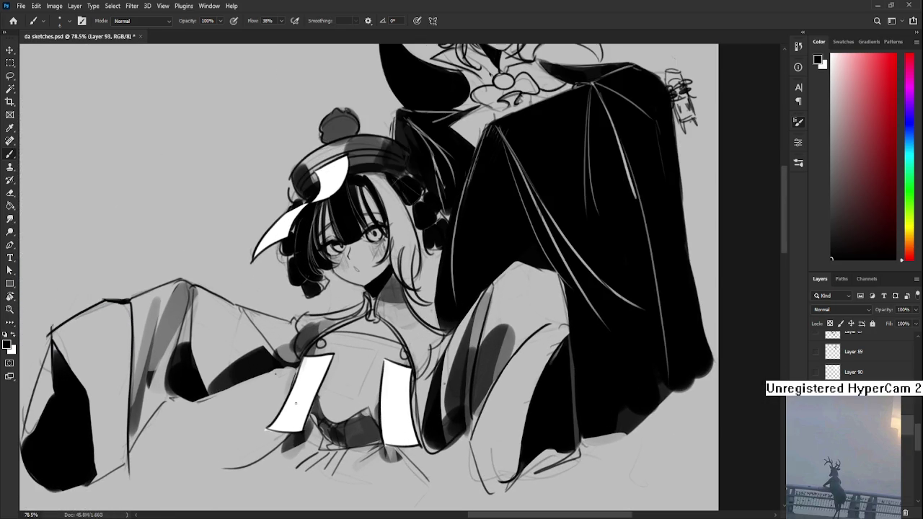
Toggle between eraser and brush while viewing the girl's torso and sleeve, then zoom out over the duo
key(e)
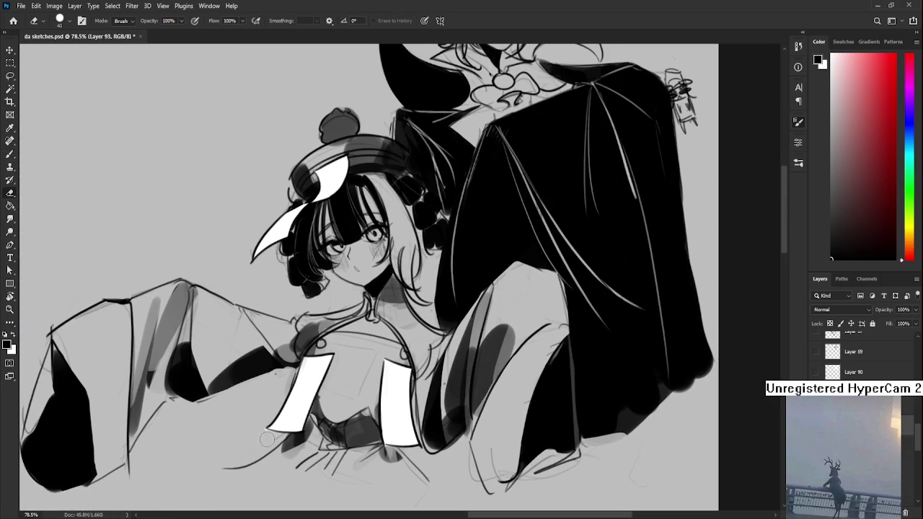
scroll(243, 418, down, 1)
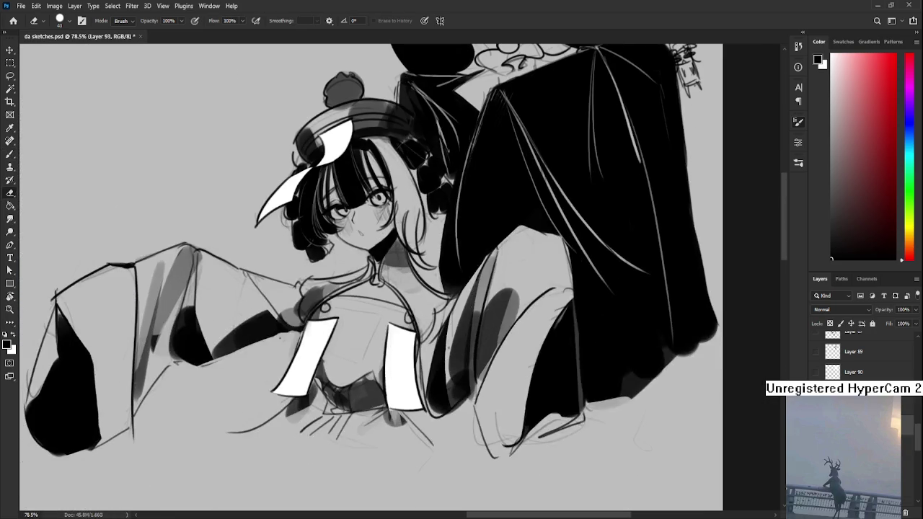
scroll(268, 367, down, 2)
scroll(288, 339, down, 2)
scroll(327, 299, up, 2)
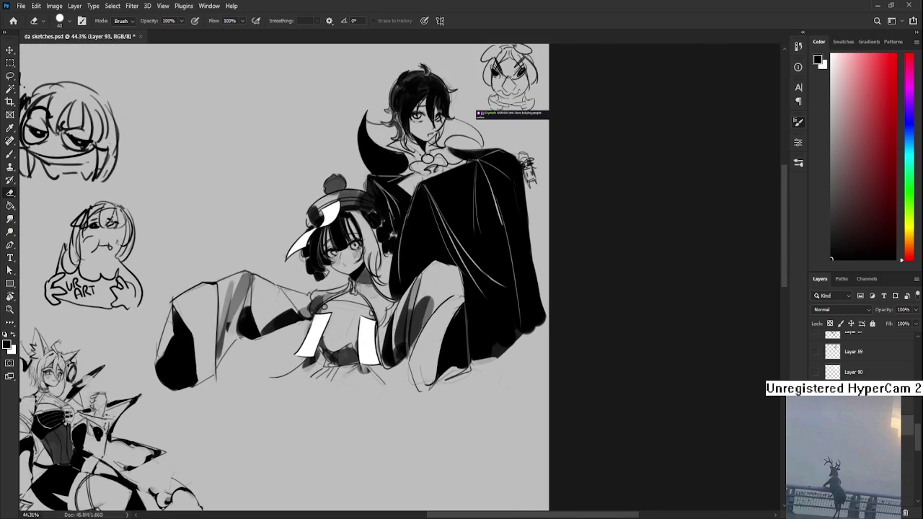
scroll(288, 317, up, 2)
scroll(289, 318, up, 2)
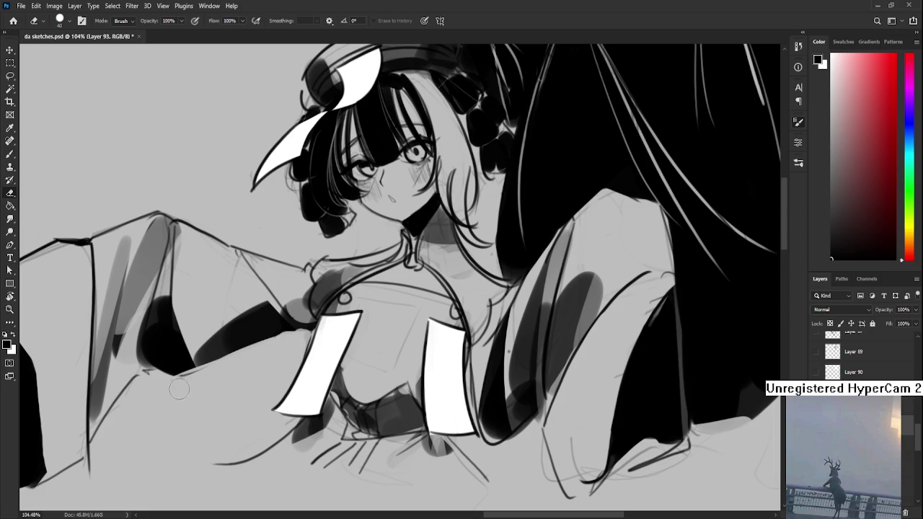
drag(178, 406, 221, 352)
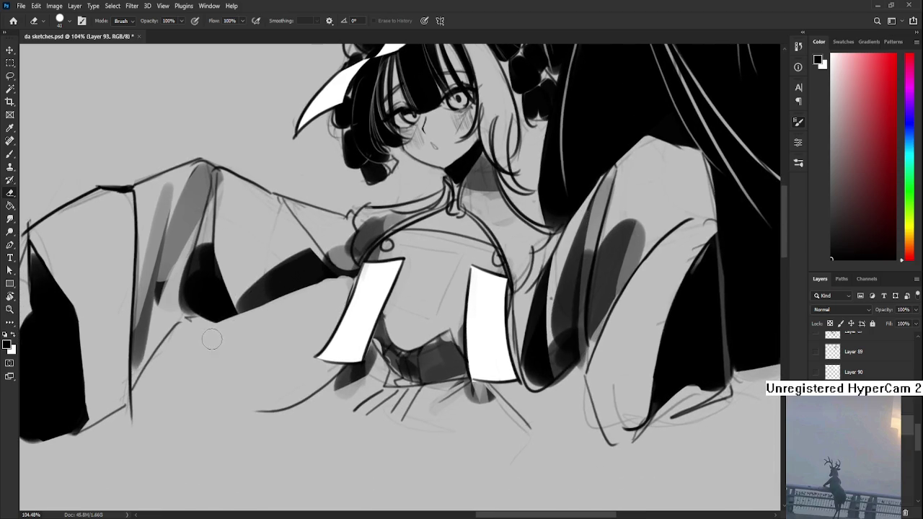
key(b)
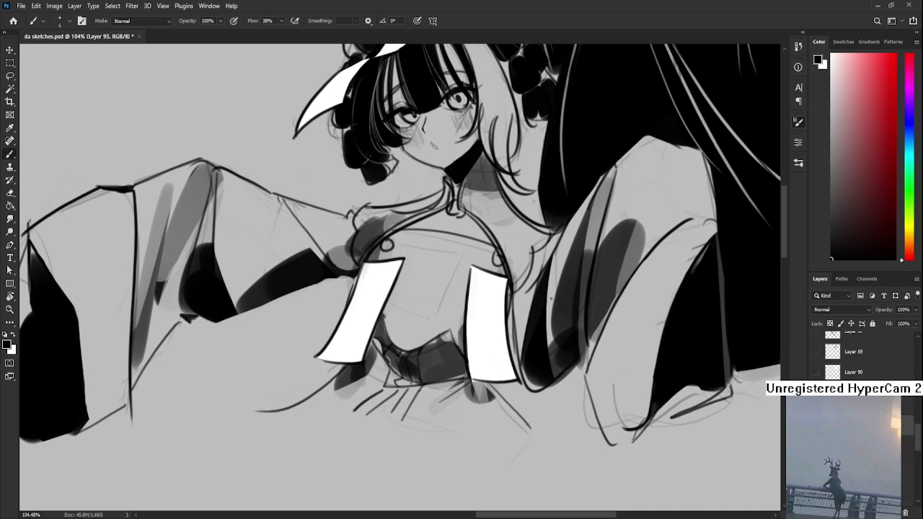
key(e)
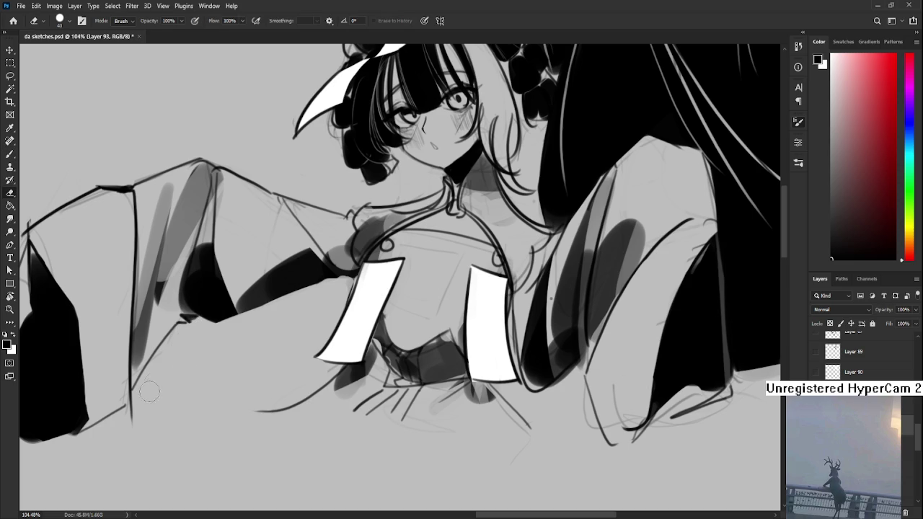
scroll(151, 375, down, 5)
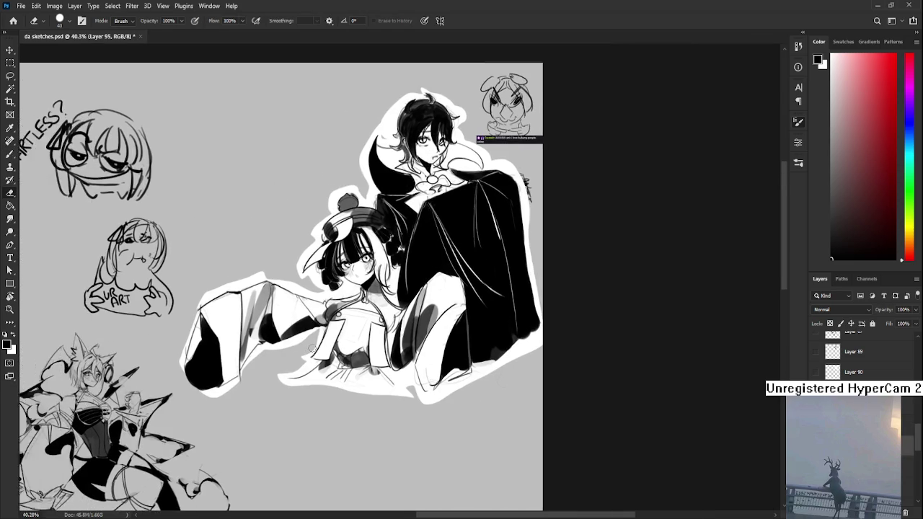
Paint white along the girl's sleeve's left edge to widen the outline and extend it downward
key(b)
key(x)
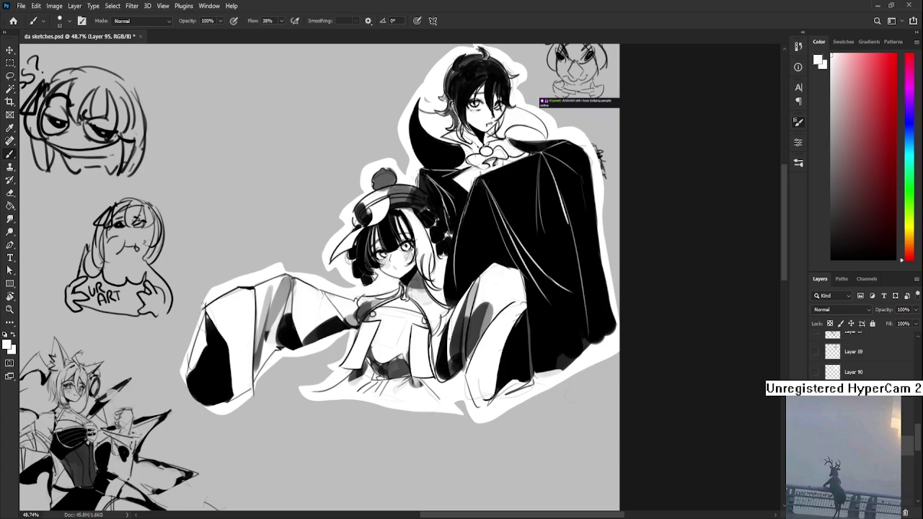
drag(205, 302, 185, 359)
mouse_move(198, 322)
mouse_down()
mouse_move(181, 365)
mouse_move(219, 414)
mouse_up()
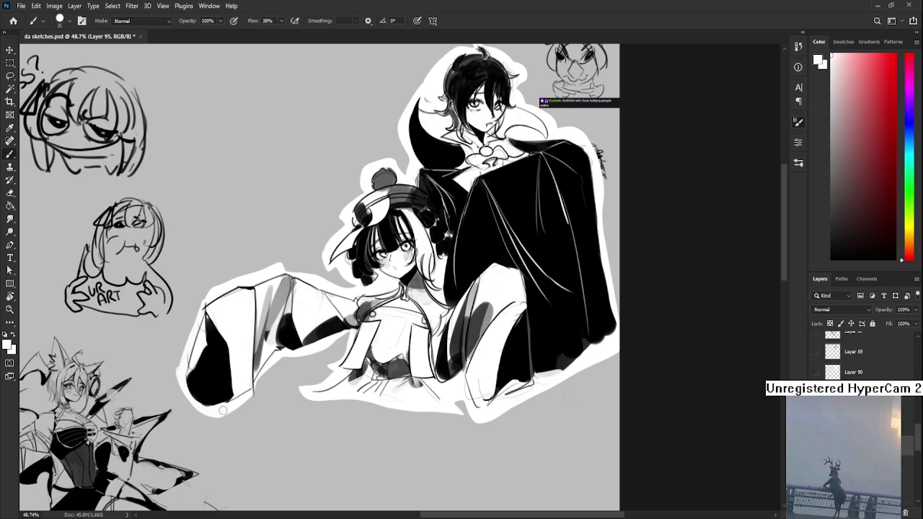
Erase the white outline along the sleeve's upper-left edge with a smaller eraser
key(e)
mouse_move(202, 297)
mouse_down()
mouse_move(273, 266)
mouse_move(311, 289)
mouse_move(345, 334)
mouse_move(336, 322)
mouse_up()
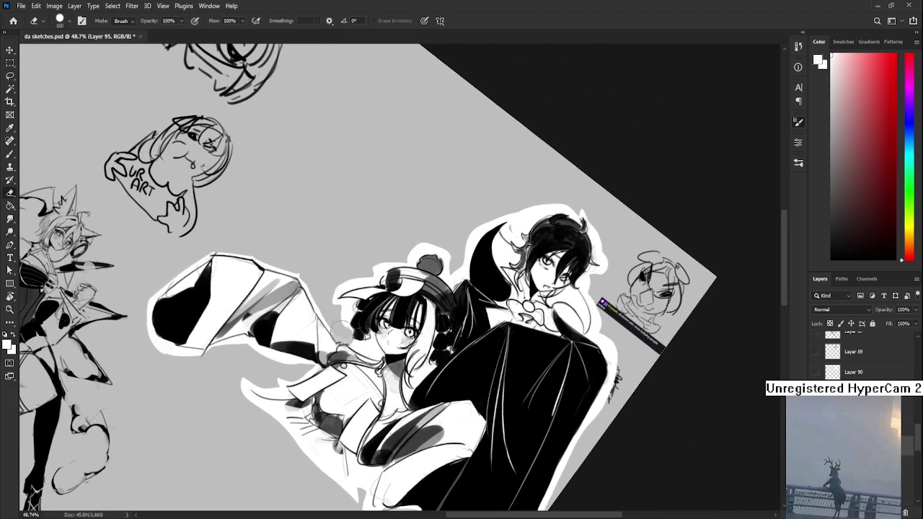
key(bracketleft)
key(bracketleft)
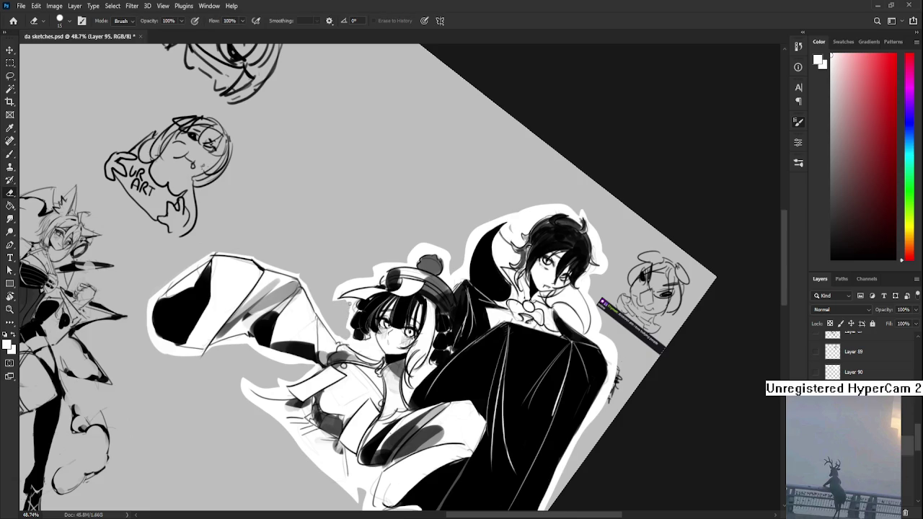
drag(338, 303, 336, 299)
key(b)
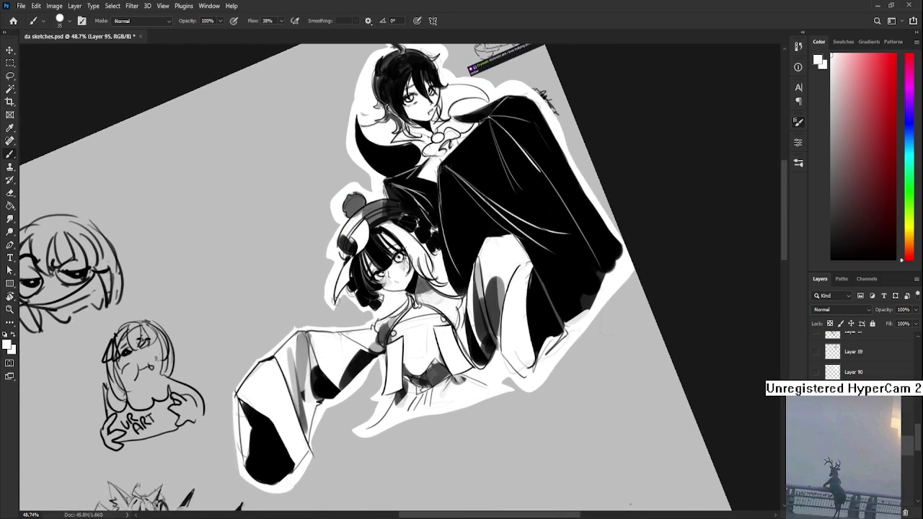
key(e)
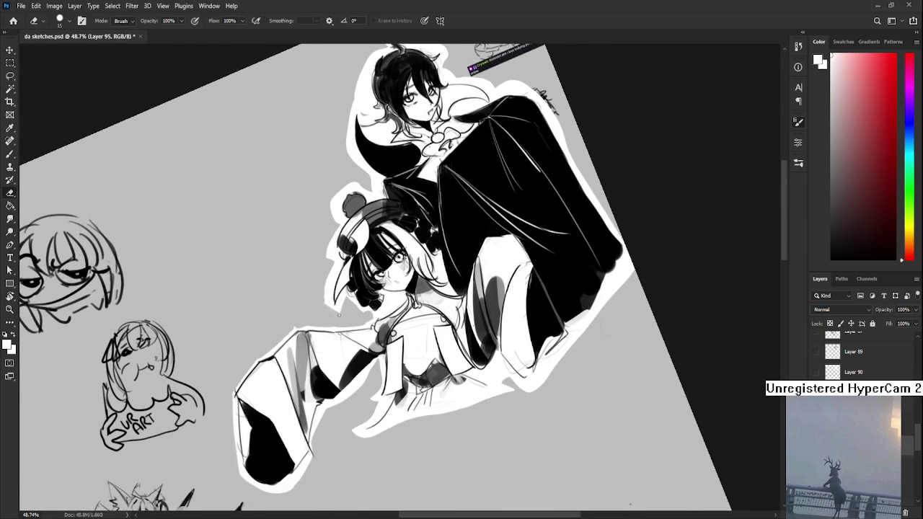
Paint white over the stray marks near the collar
key(b)
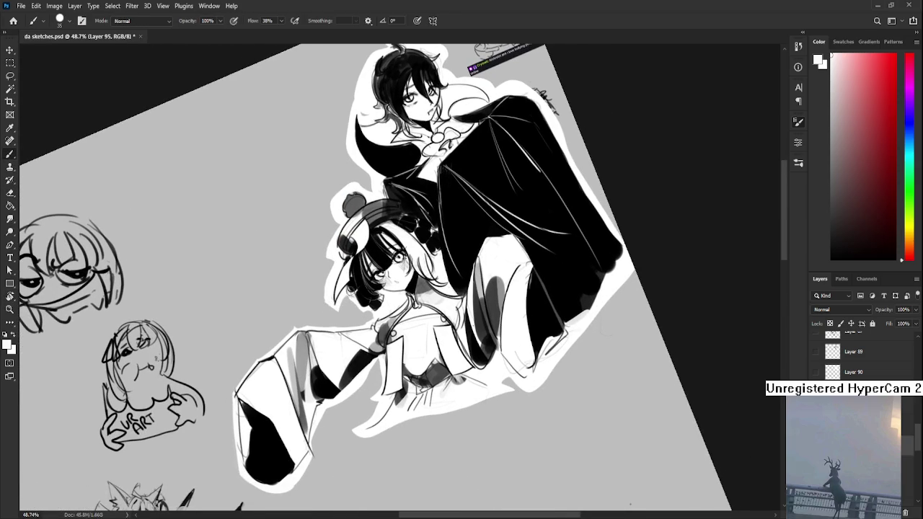
drag(391, 300, 365, 290)
key(e)
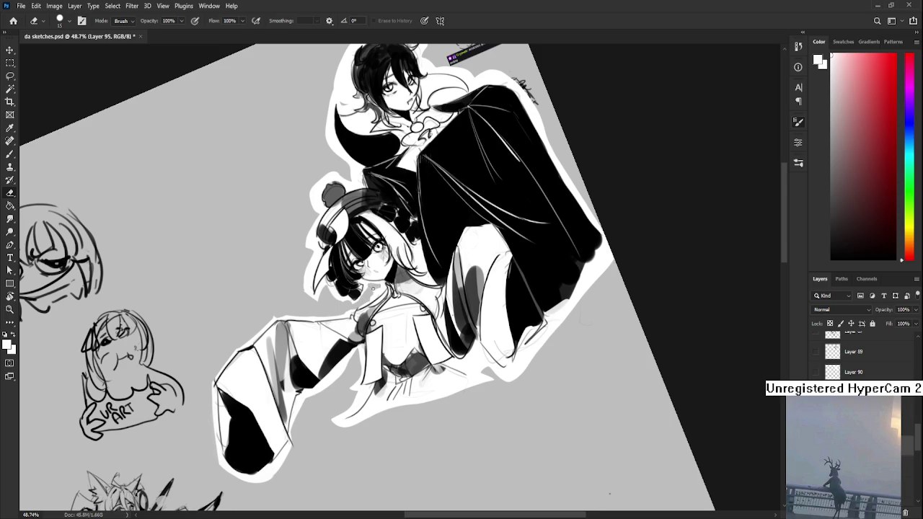
key(b)
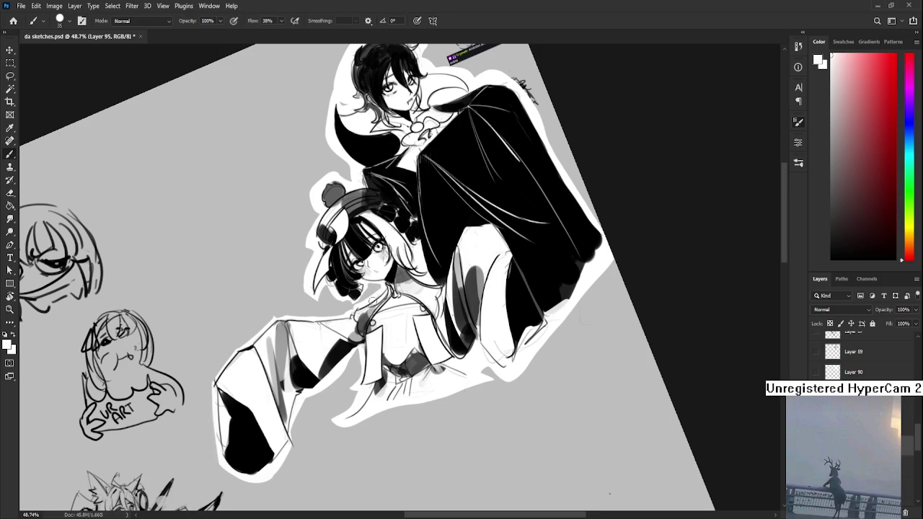
key(e)
key(b)
mouse_move(367, 291)
mouse_down()
mouse_move(359, 298)
mouse_move(371, 285)
mouse_up()
key(e)
key(b)
key(e)
Erase part of the white outline beside the hair tip, turning the view about half a turn
mouse_move(306, 292)
mouse_down()
mouse_move(307, 272)
mouse_move(308, 293)
mouse_up()
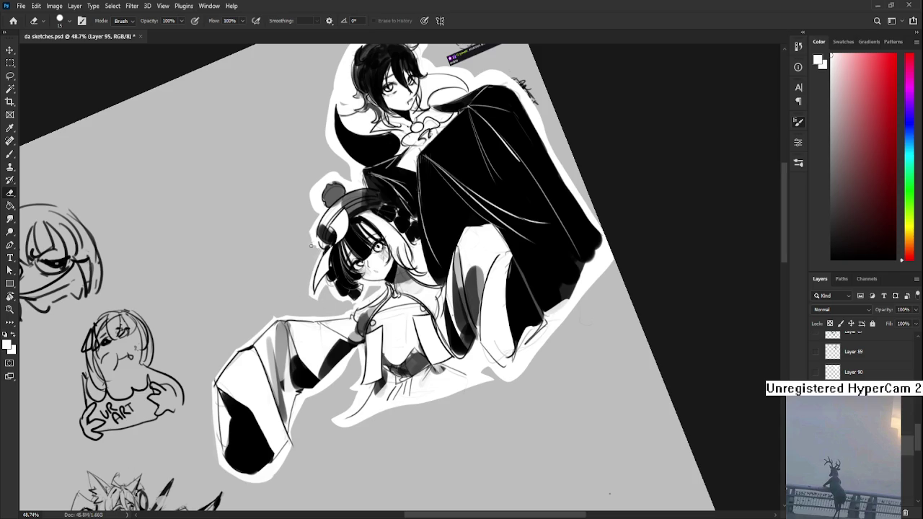
key(b)
key(e)
drag(317, 217, 296, 273)
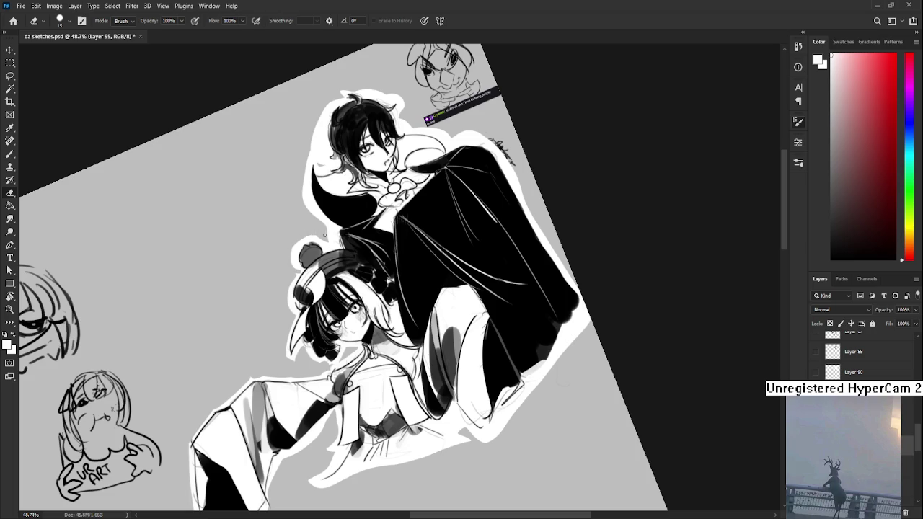
key(b)
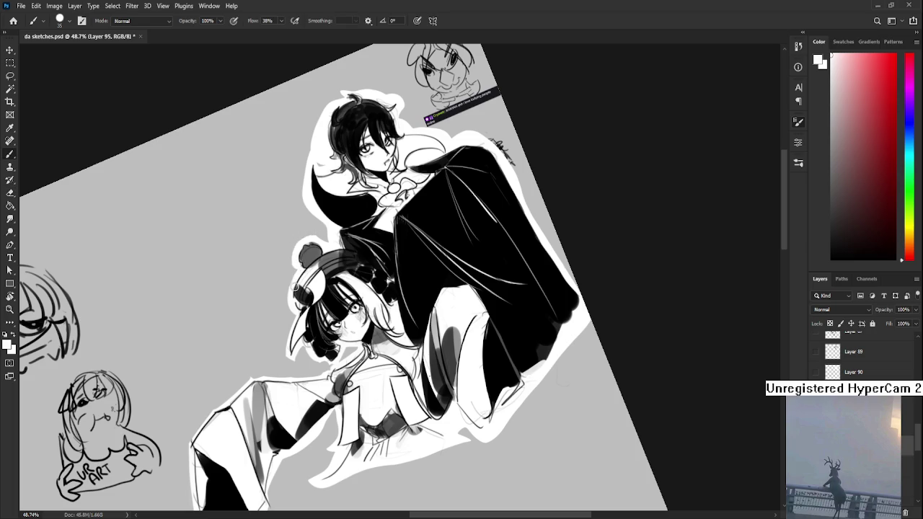
key(e)
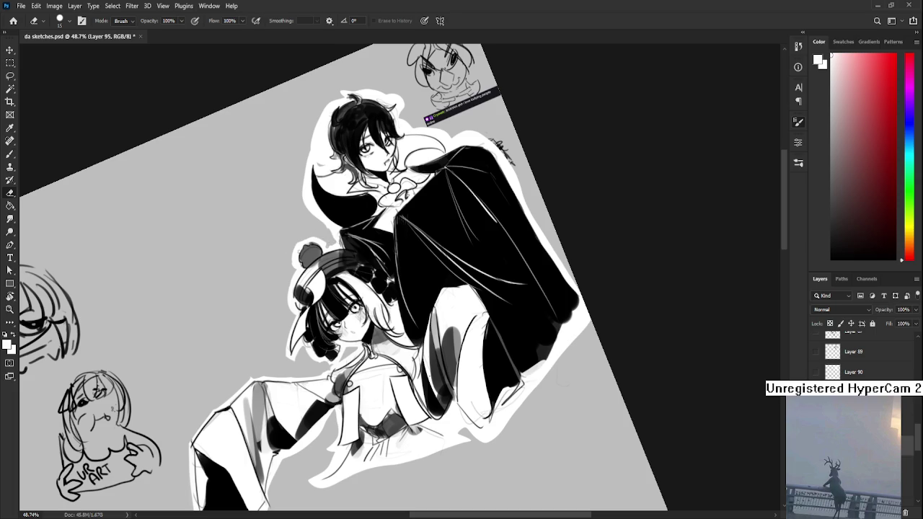
key(b)
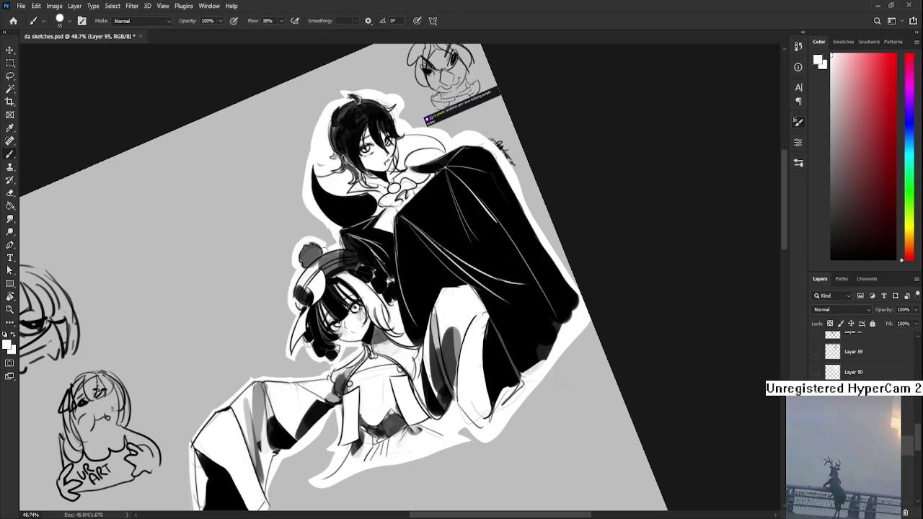
key(r)
mouse_move(352, 238)
mouse_down()
mouse_move(299, 280)
mouse_move(396, 306)
mouse_move(350, 265)
mouse_up()
key(e)
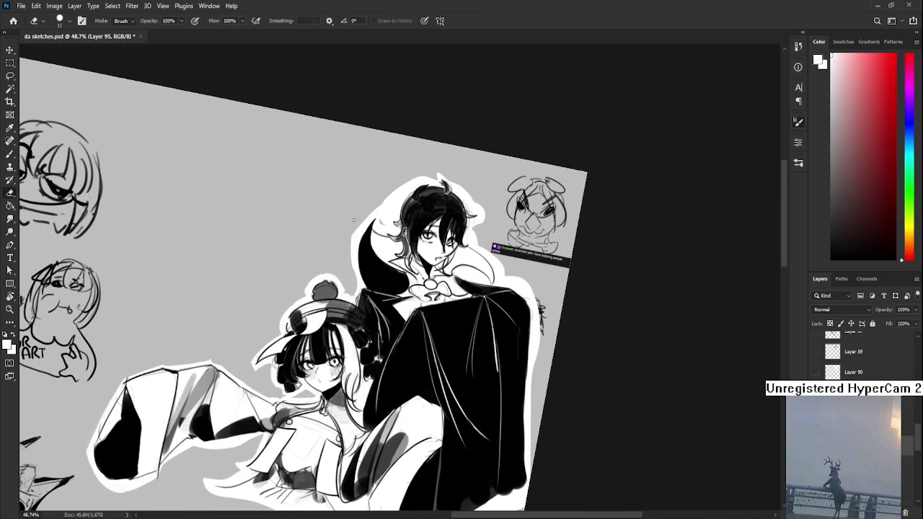
Erase the white outline left of the boy's hair and along the hair's left edge
mouse_move(379, 206)
mouse_down()
mouse_move(382, 227)
mouse_move(402, 186)
mouse_move(303, 404)
mouse_up()
key(b)
key(e)
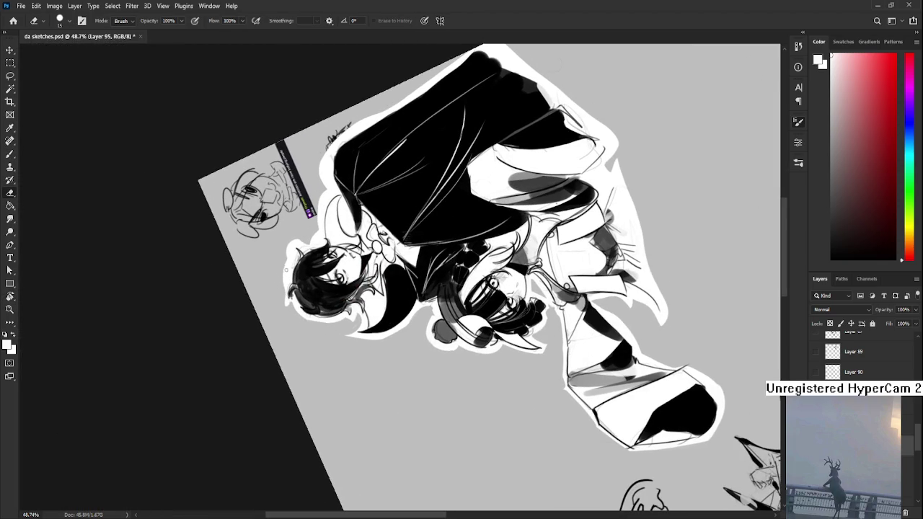
drag(289, 281, 292, 312)
drag(292, 264, 297, 280)
Turn the canvas to a new angle and add strokes at the figure's lower-right edge
key(r)
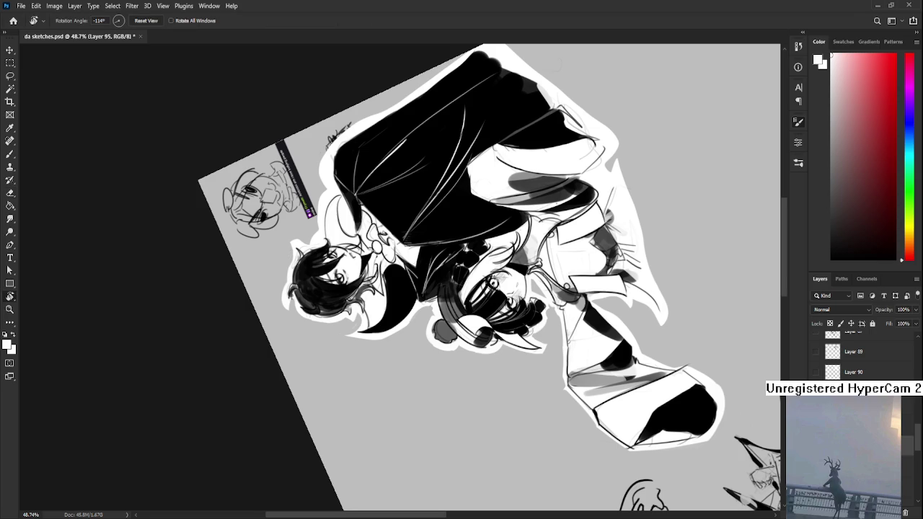
mouse_move(415, 267)
mouse_down()
mouse_move(426, 230)
mouse_move(334, 222)
mouse_up()
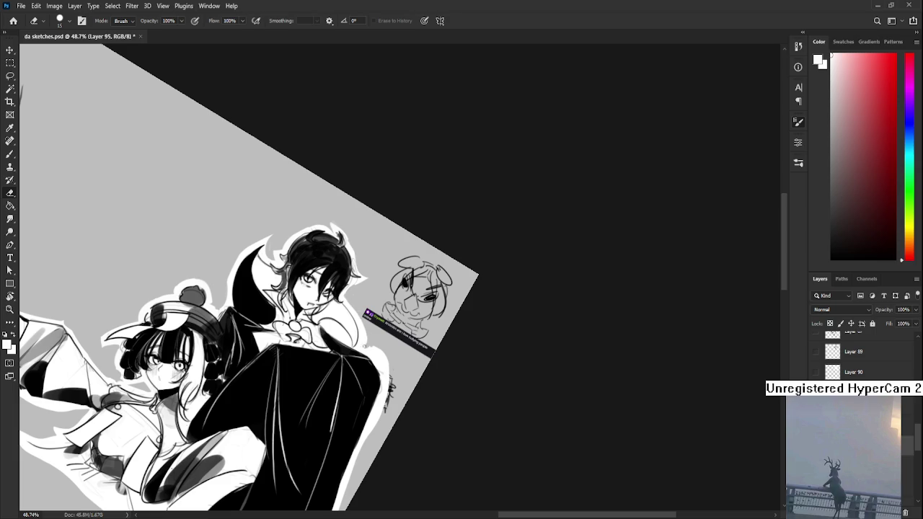
key(r)
mouse_move(361, 321)
mouse_down()
mouse_move(335, 330)
mouse_move(345, 352)
mouse_up()
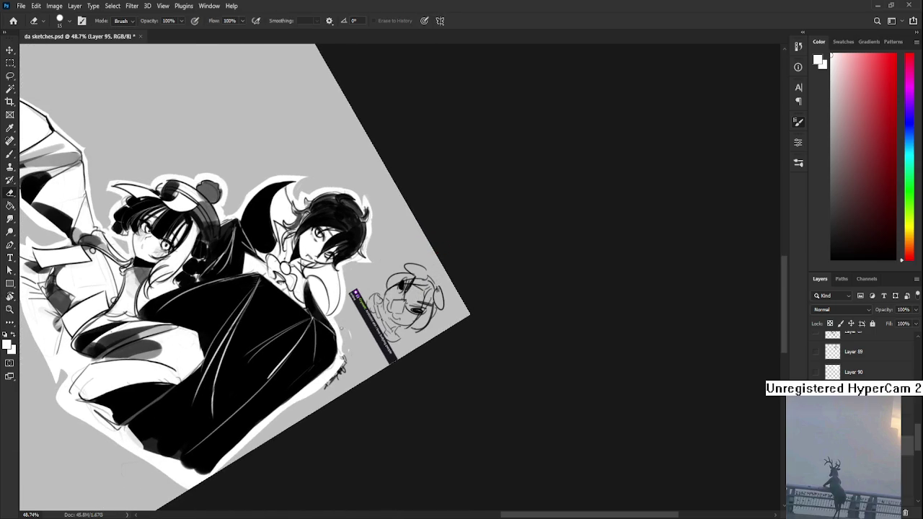
drag(351, 332, 368, 261)
drag(339, 318, 361, 292)
drag(333, 325, 422, 244)
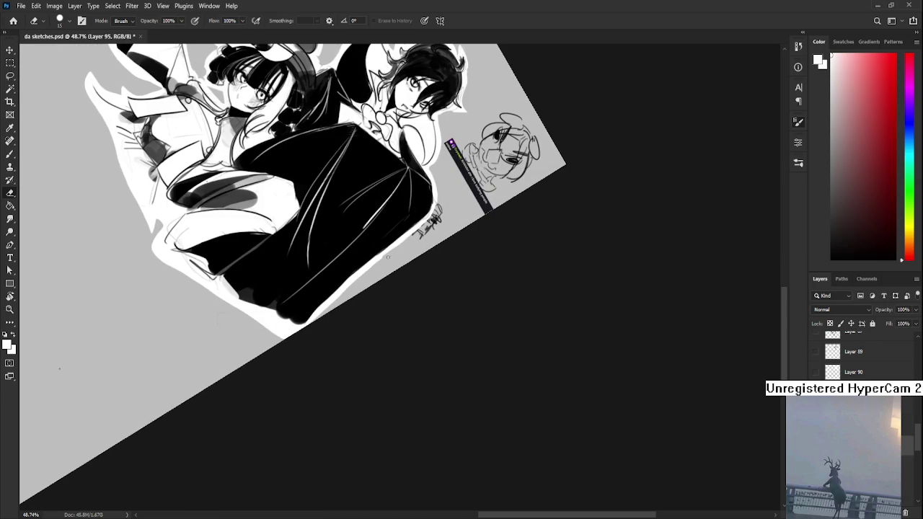
Tilt the canvas back slightly and clean up the white edge below the cape with a larger eraser
key(r)
mouse_move(293, 364)
mouse_down()
mouse_move(380, 319)
mouse_move(384, 299)
mouse_up()
key(bracketright)
key(bracketright)
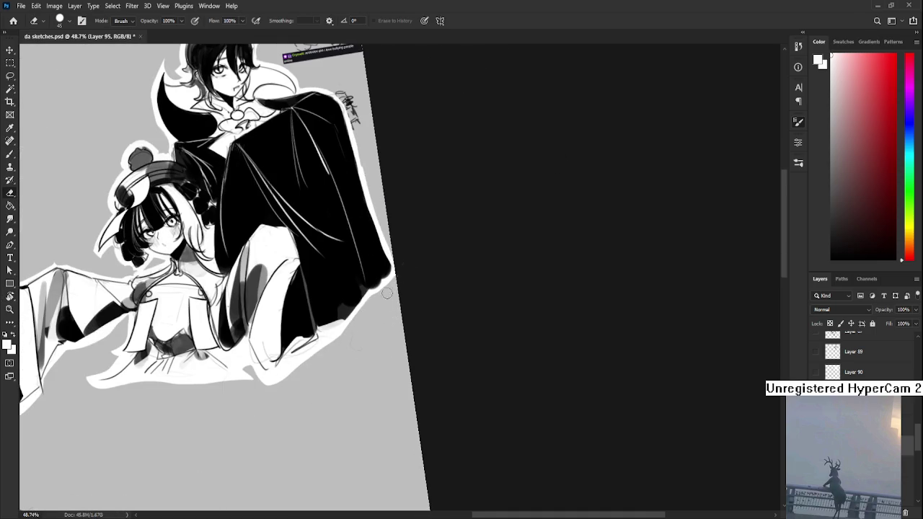
mouse_move(351, 341)
mouse_down()
mouse_move(417, 277)
mouse_move(332, 324)
mouse_move(365, 318)
mouse_up()
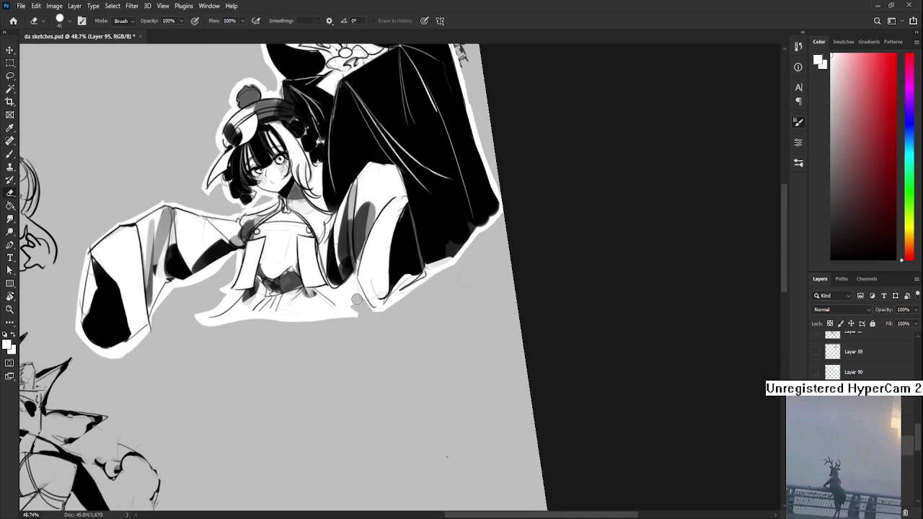
key(b)
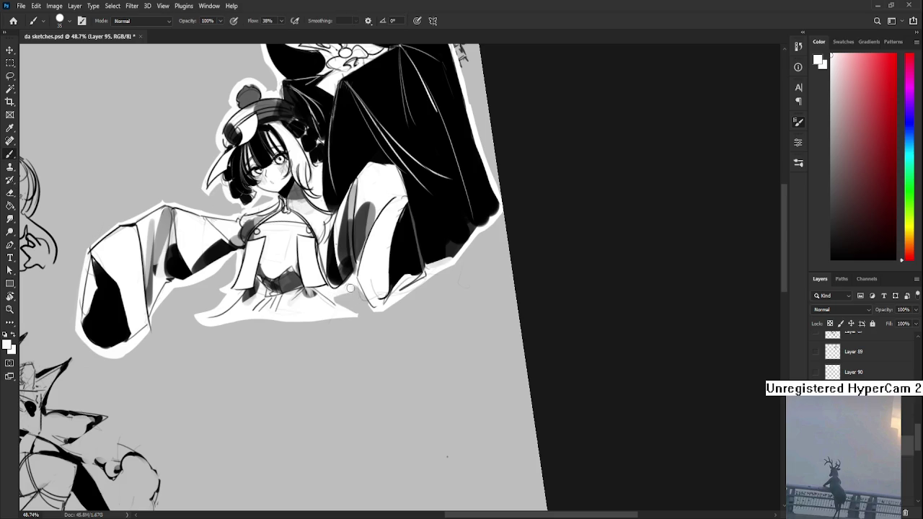
key(e)
Erase more of the white edge below the cape, then tilt and zoom out the view
drag(343, 296, 351, 312)
key(b)
drag(328, 297, 369, 286)
key(e)
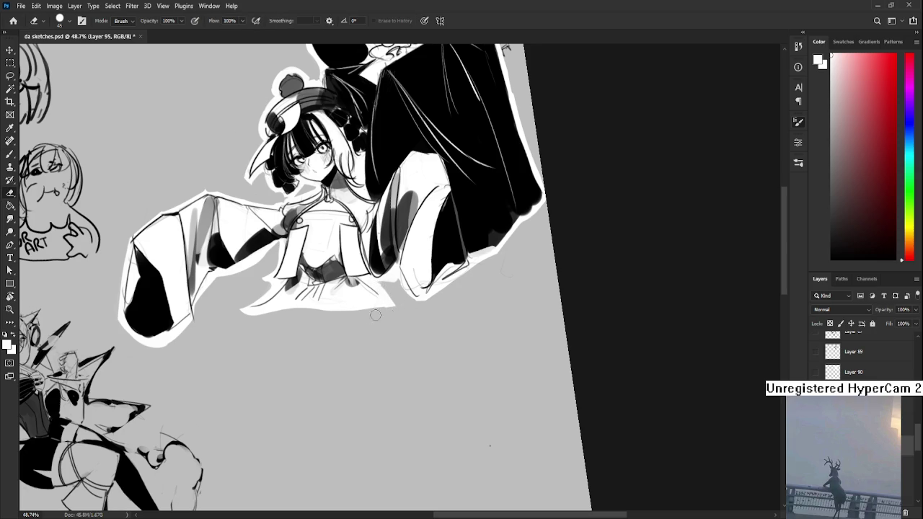
key(r)
mouse_move(451, 353)
mouse_down()
mouse_move(474, 332)
mouse_move(447, 350)
mouse_up()
scroll(473, 332, down, 3)
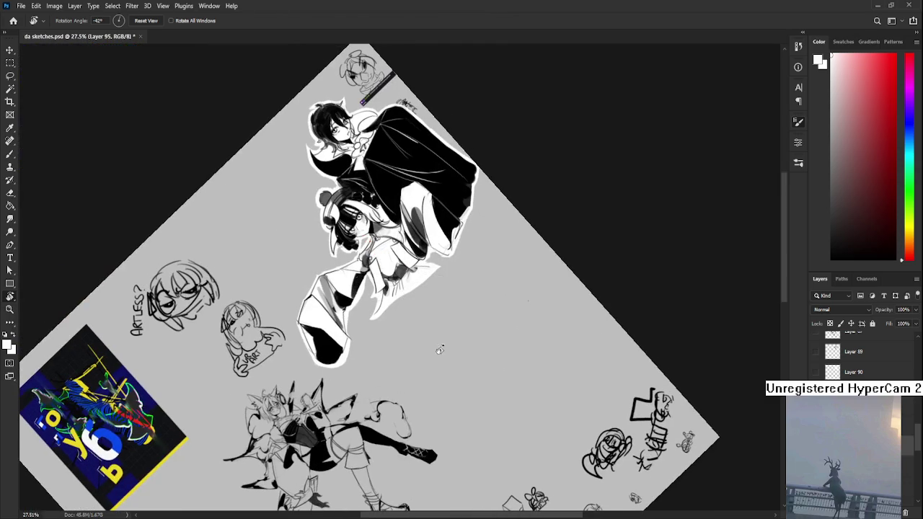
Straighten the rotated canvas view back to upright
key(b)
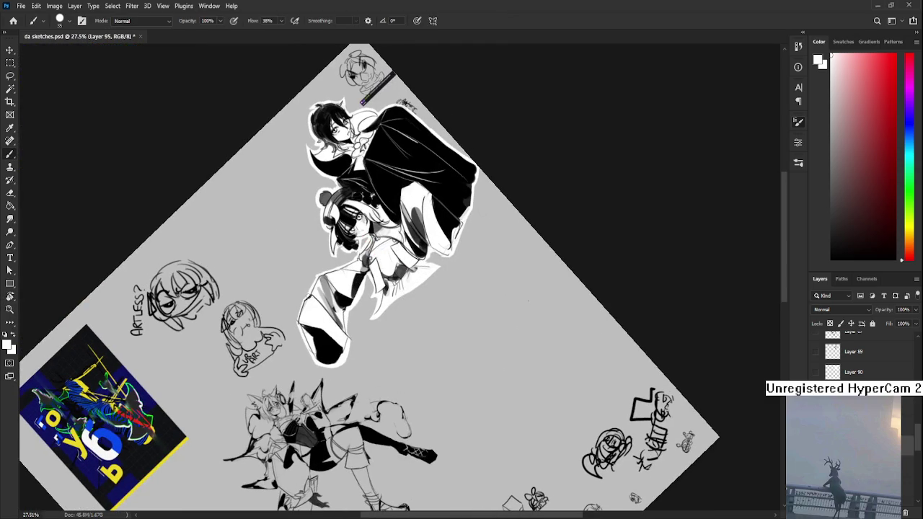
key(r)
key(Escape)
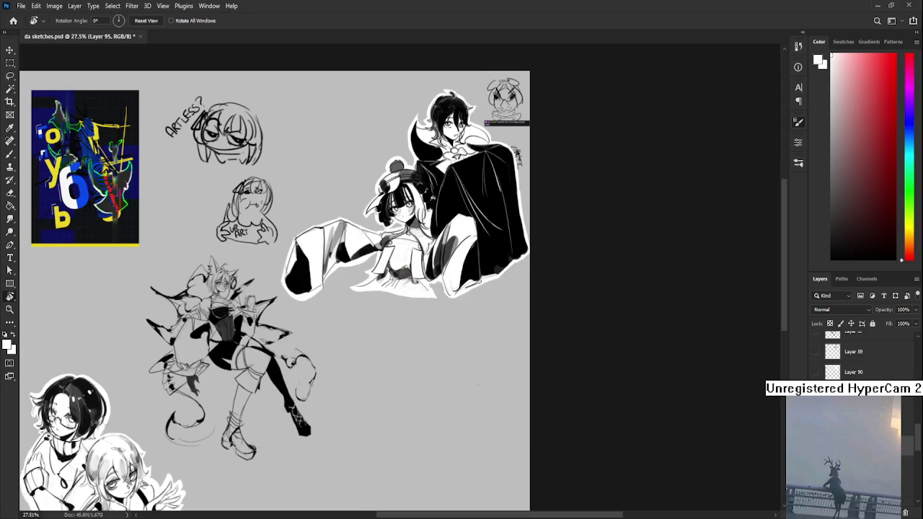
scroll(616, 257, up, 3)
scroll(617, 257, down, 4)
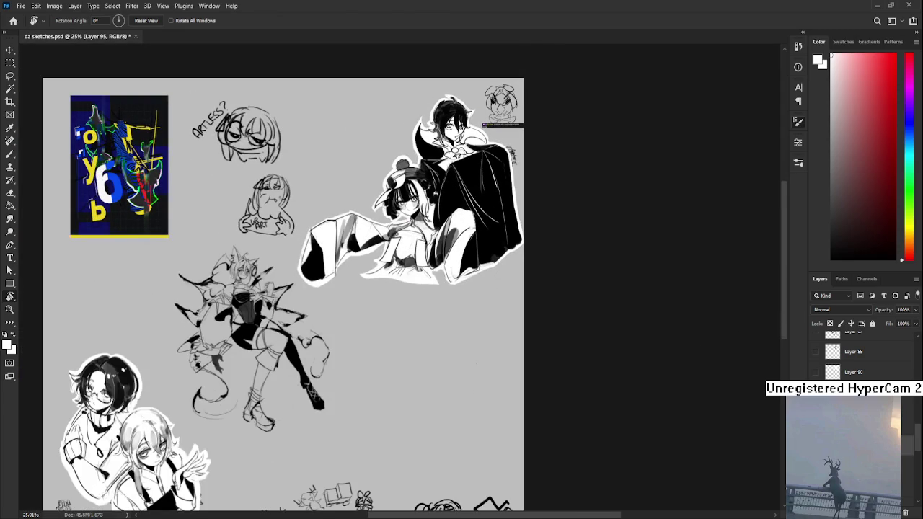
Move the vampire duo to the canvas centre and enlarge it to about 146%
key(ctrl+t)
drag(514, 129, 373, 240)
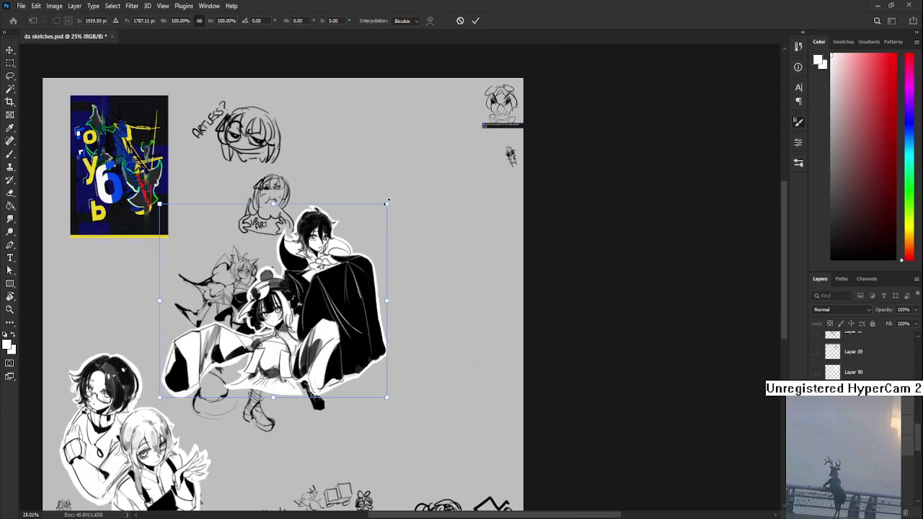
drag(387, 203, 419, 165)
drag(420, 207, 524, 157)
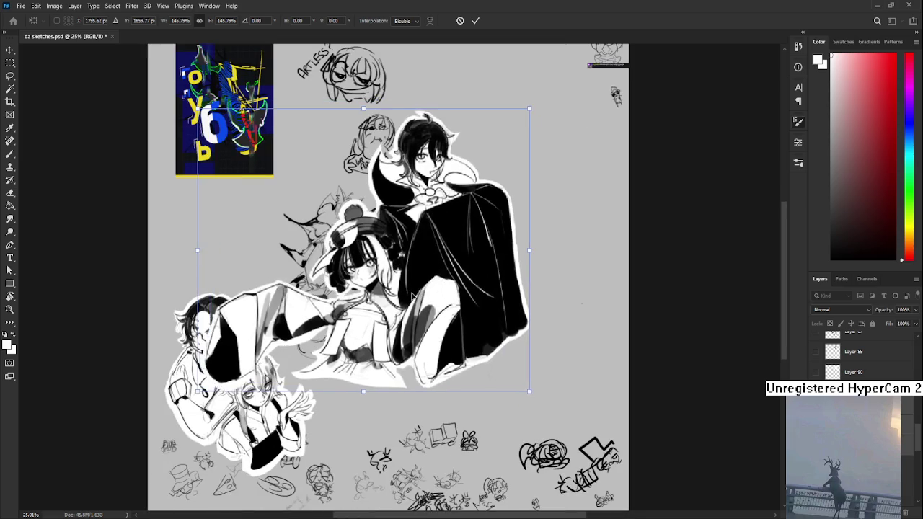
drag(414, 295, 413, 313)
key(Return)
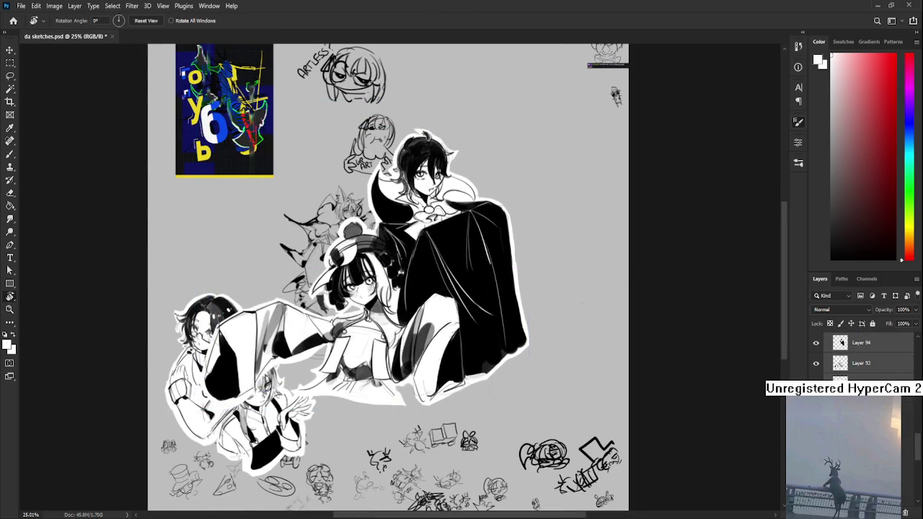
Hide the small top-centre sketches and Layers 37 and 36, then shift the duo up slightly
key(Delete)
drag(816, 345, 816, 404)
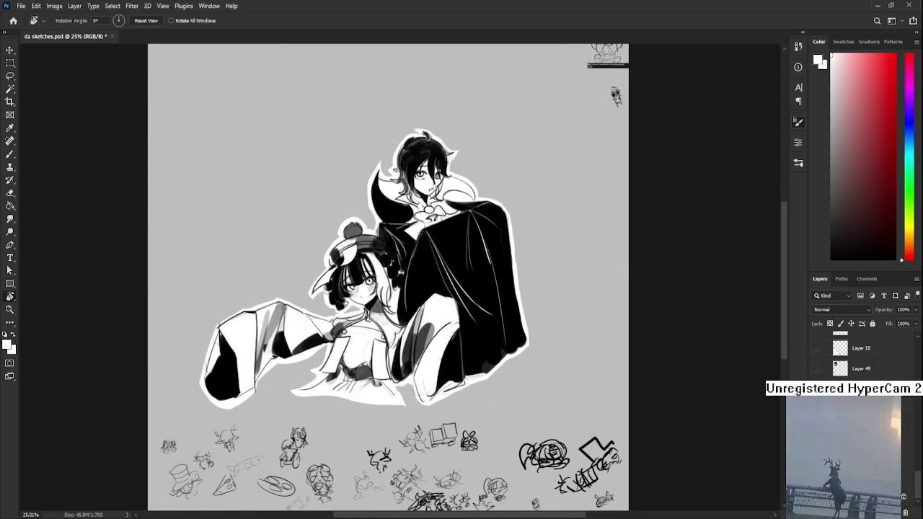
scroll(712, 385, down, 1)
key(ctrl+t)
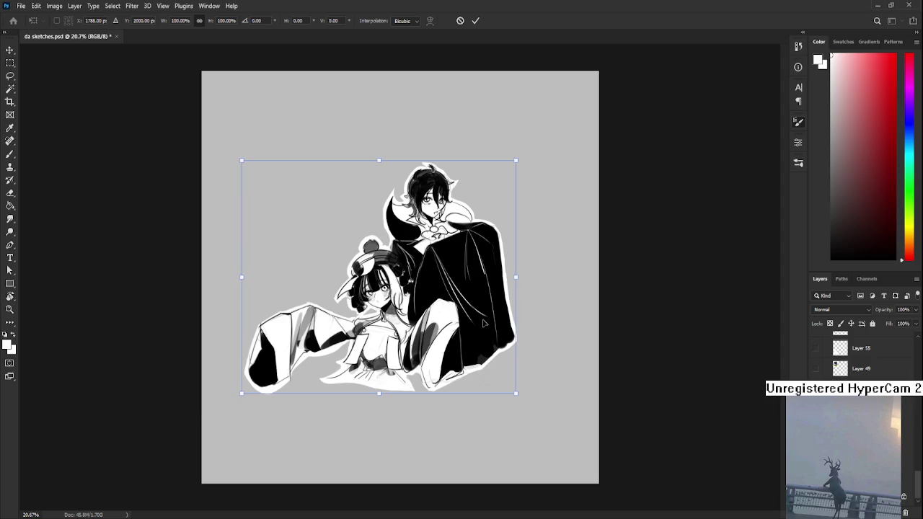
drag(503, 394, 505, 366)
key(Return)
key(r)
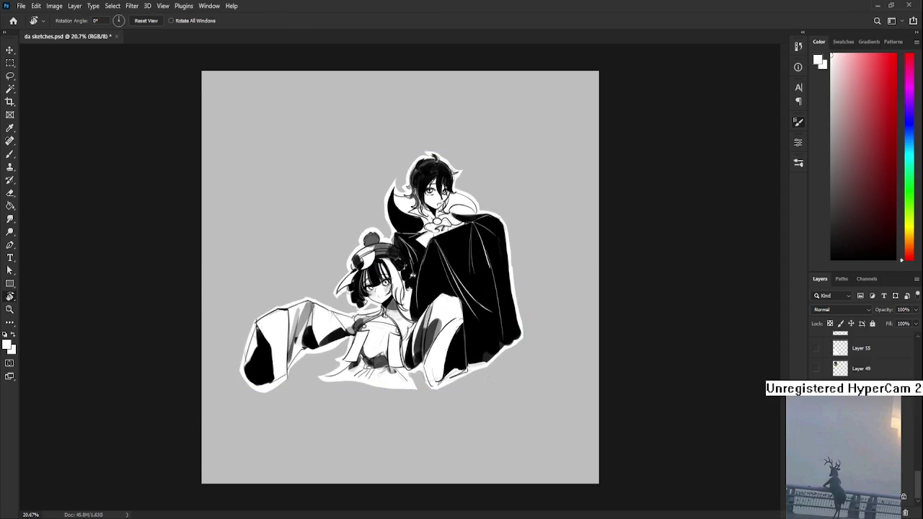
key(c)
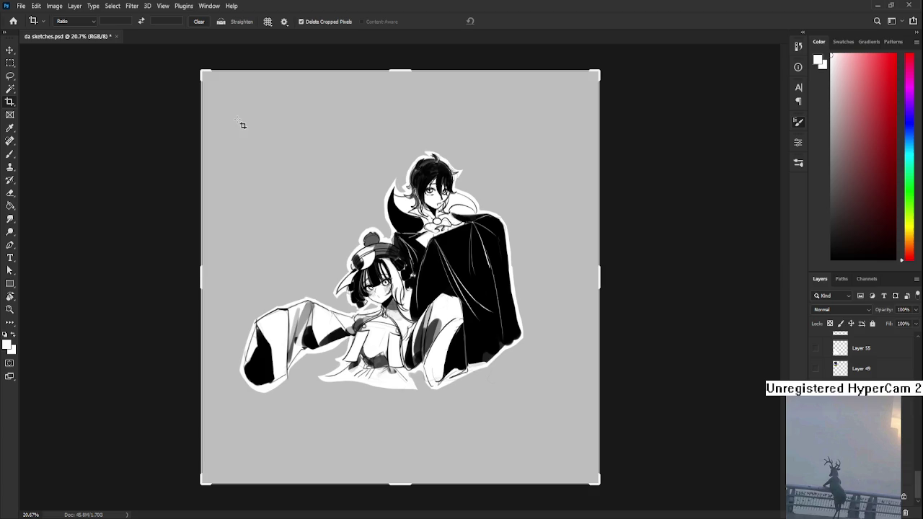
Crop the canvas to a roughly square frame around the duo, widening the left edge
drag(241, 126, 506, 405)
drag(551, 446, 551, 446)
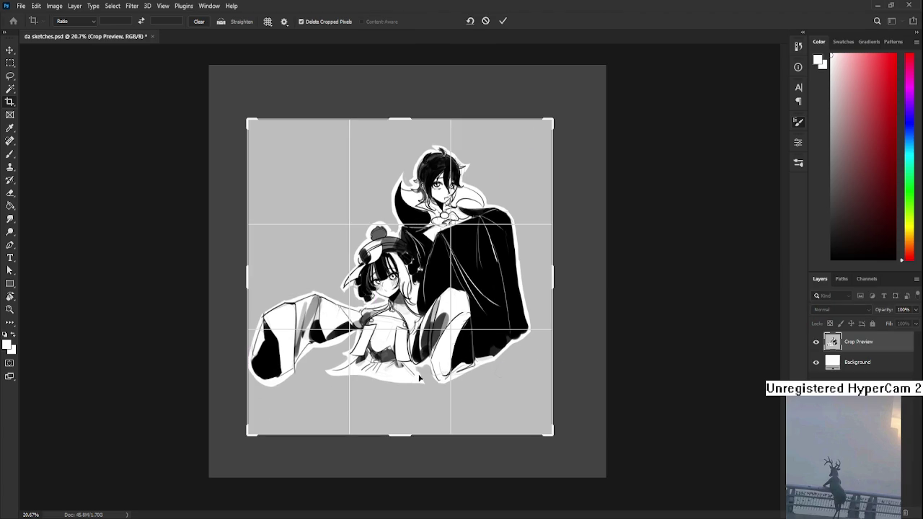
drag(243, 277, 238, 274)
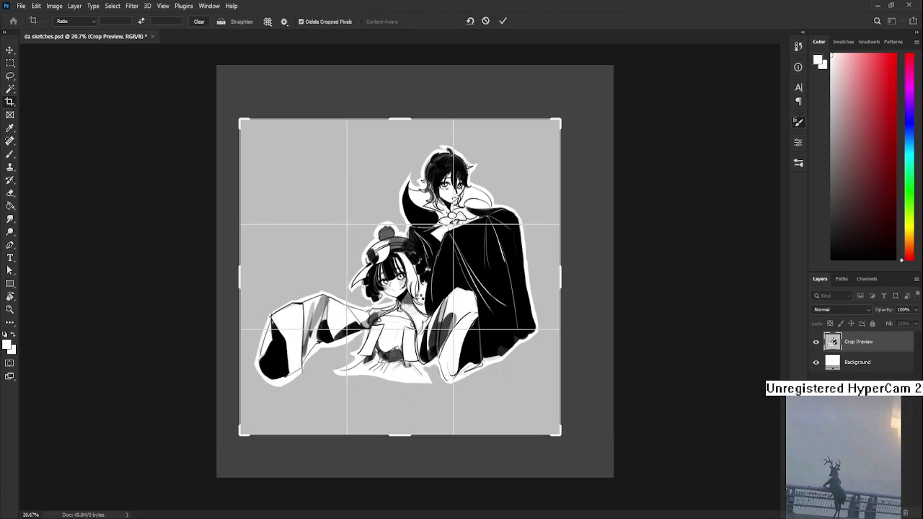
key(Return)
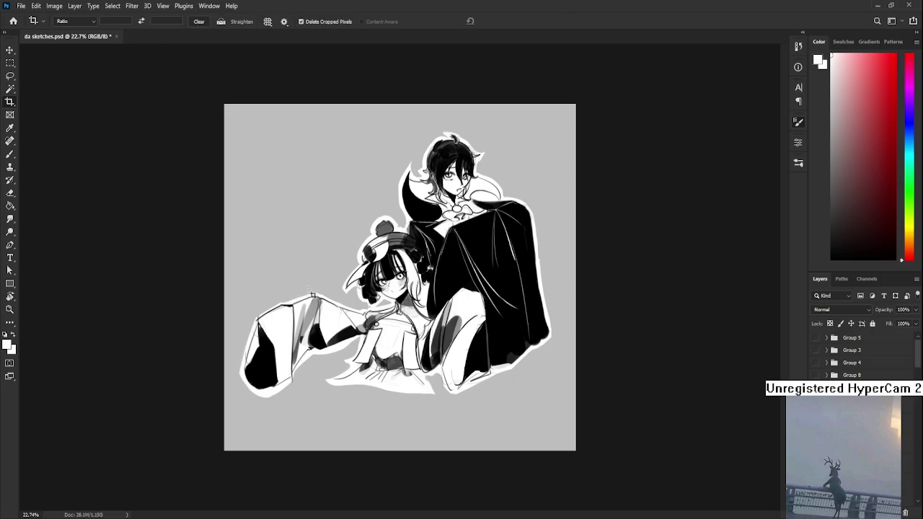
Zoom and pan across the uncropped sketch page to inspect the duo among the other sketches
scroll(314, 295, down, 2)
scroll(315, 294, up, 1)
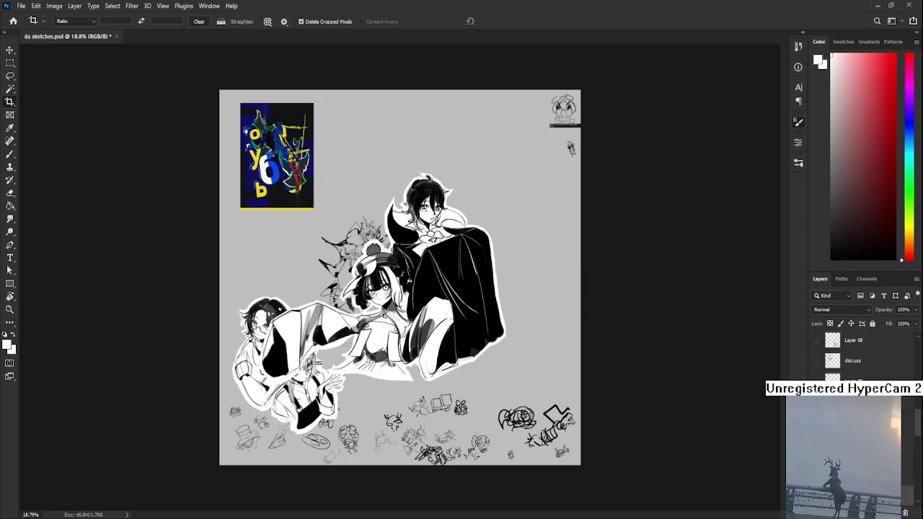
scroll(390, 285, up, 3)
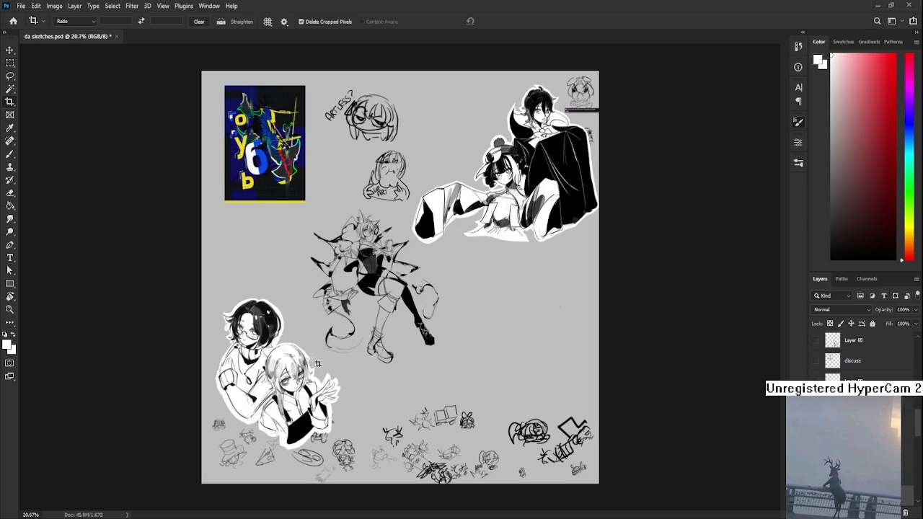
scroll(442, 278, up, 1)
scroll(349, 381, up, 1)
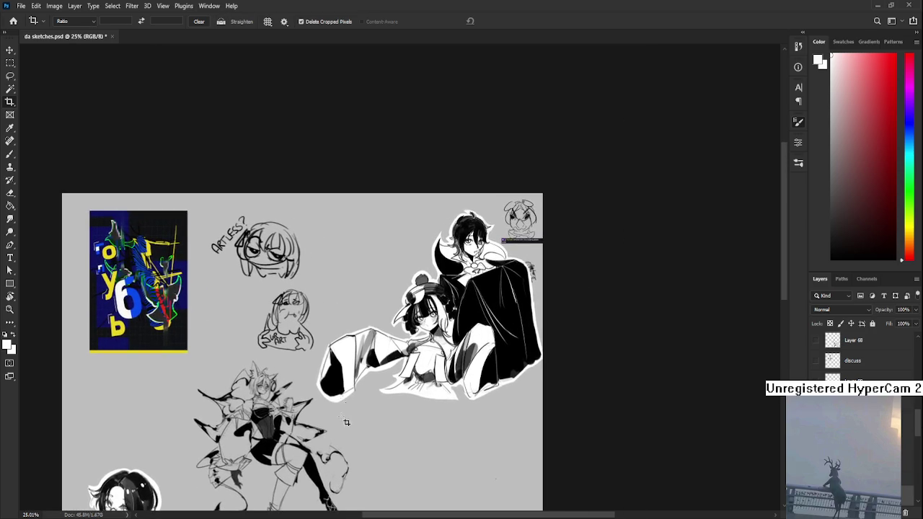
scroll(349, 381, up, 1)
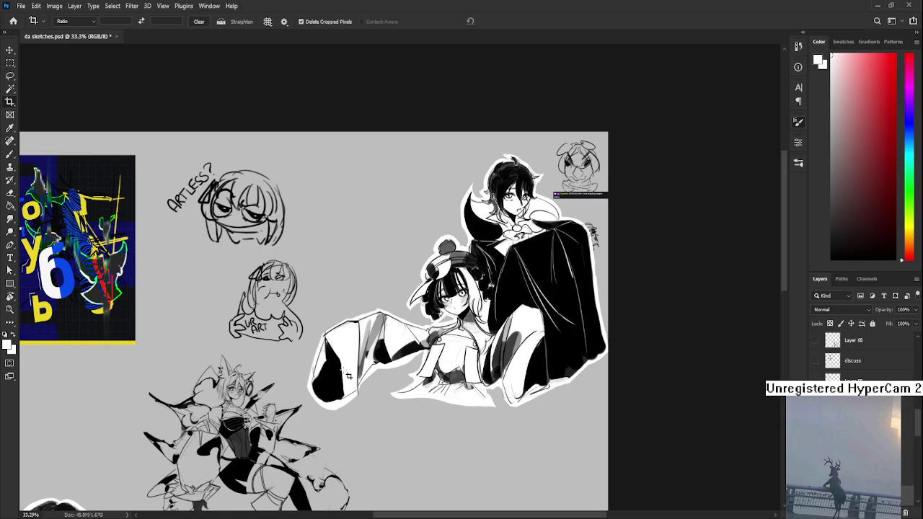
scroll(349, 372, down, 1)
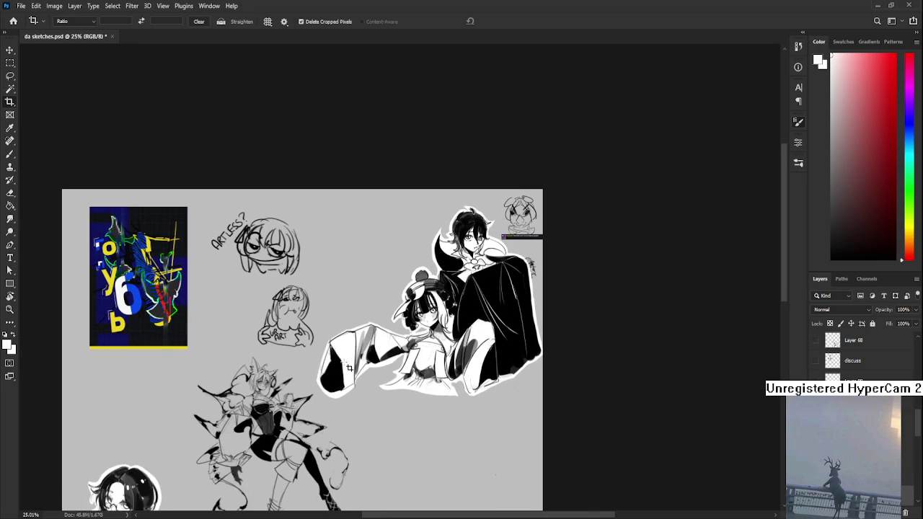
scroll(377, 392, up, 1)
scroll(377, 393, up, 1)
scroll(376, 392, down, 1)
scroll(377, 393, down, 1)
scroll(505, 250, up, 2)
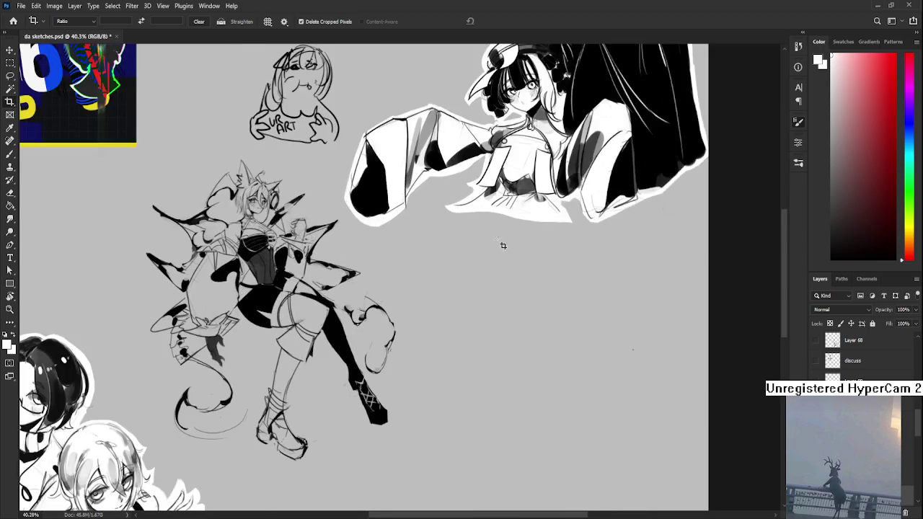
scroll(439, 367, down, 1)
scroll(440, 361, up, 1)
scroll(441, 357, up, 1)
scroll(445, 352, up, 1)
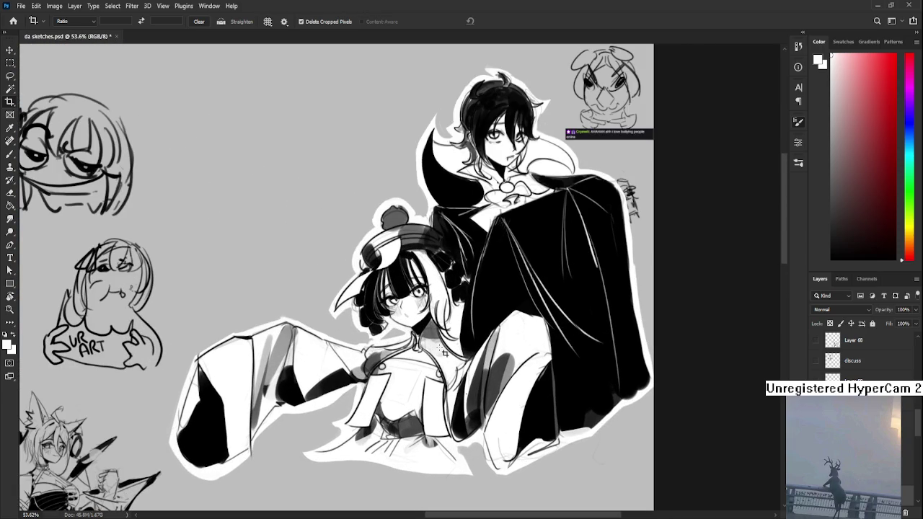
scroll(444, 351, down, 1)
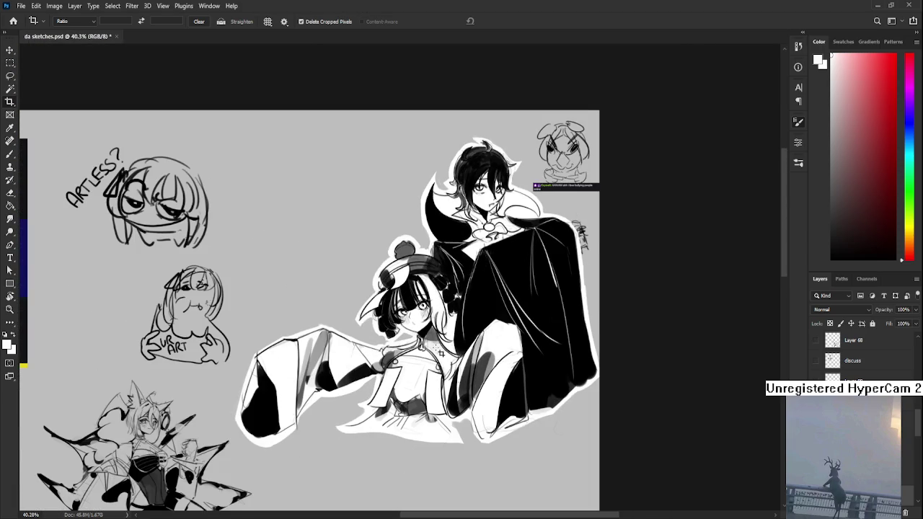
scroll(442, 352, down, 1)
scroll(255, 156, down, 1)
mouse_move(339, 258)
mouse_down()
mouse_move(368, 188)
mouse_move(174, 75)
mouse_up()
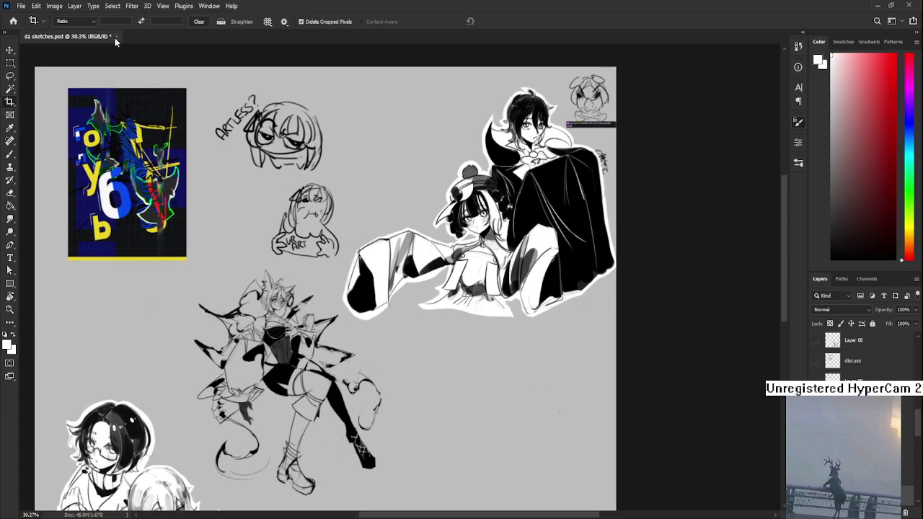
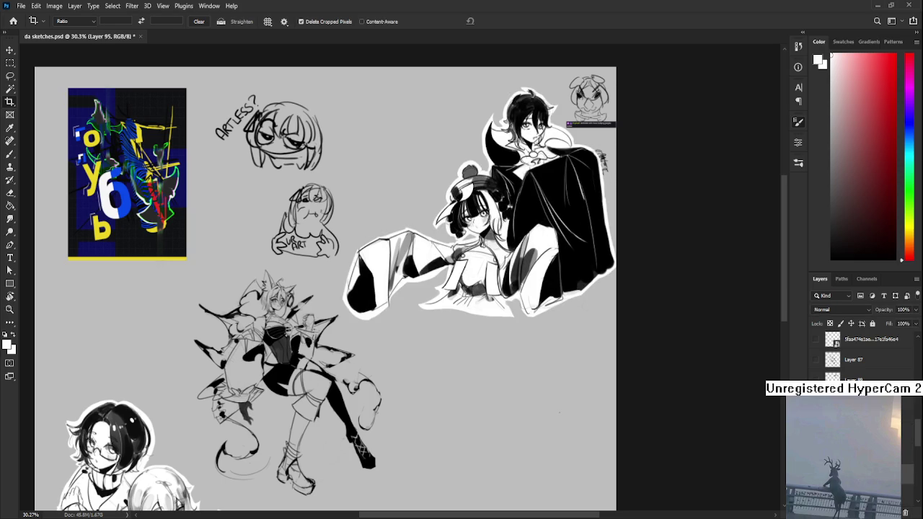
Scale the upper-right character pair to about 92% and commit the transform
key(ctrl+t)
drag(345, 316, 395, 288)
scroll(497, 252, down, 3)
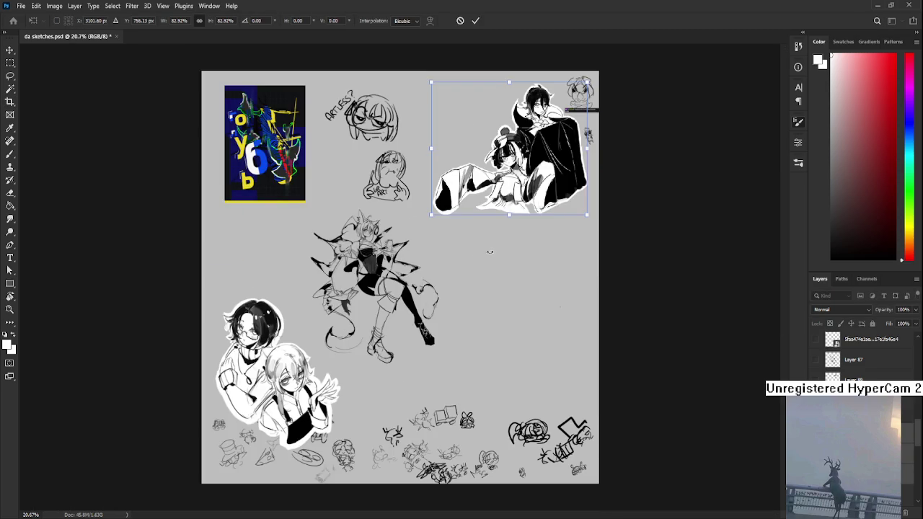
mouse_move(431, 215)
mouse_down()
mouse_move(408, 240)
mouse_move(296, 231)
mouse_up()
key(Return)
Zoom around the page while switching from the Crop tool to the Brush
key(c)
scroll(417, 246, up, 1)
scroll(416, 246, up, 2)
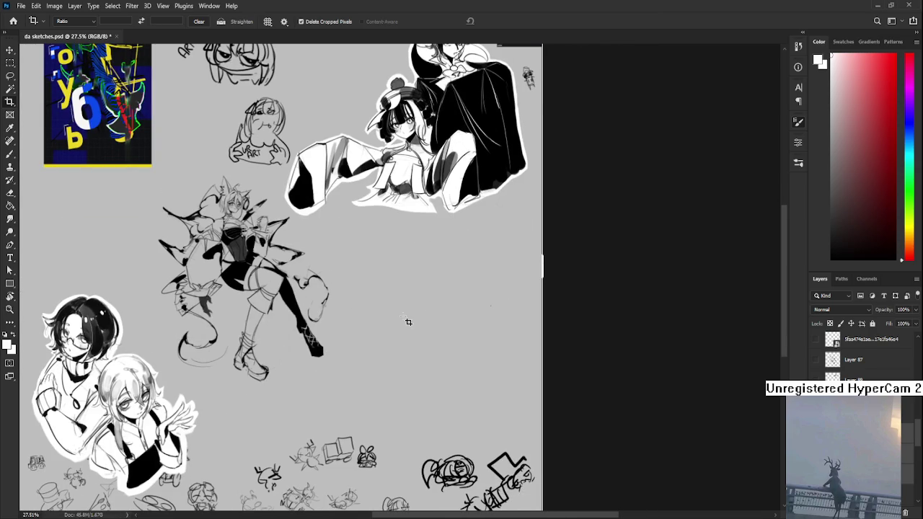
scroll(408, 322, up, 2)
key(b)
scroll(402, 316, down, 3)
Set the painting colour to black and make Layer 94 the working layer
scroll(403, 315, up, 1)
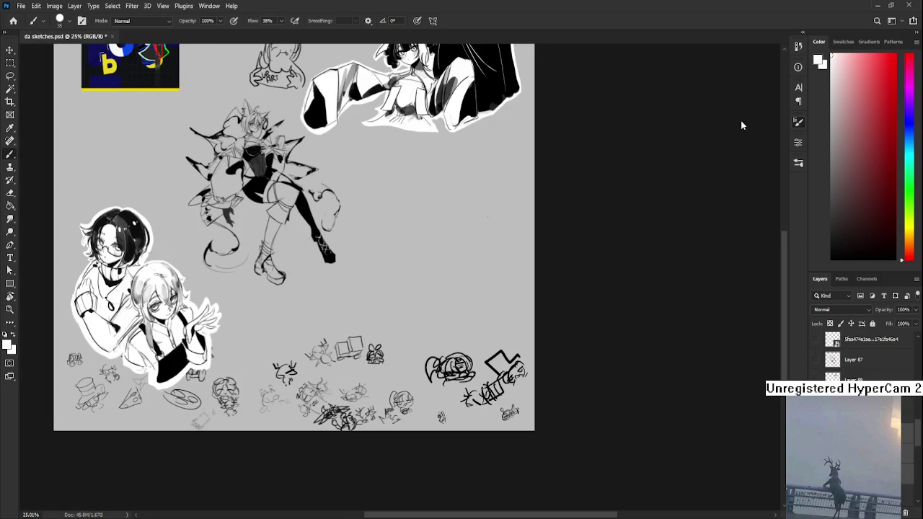
scroll(404, 346, up, 2)
scroll(388, 370, up, 2)
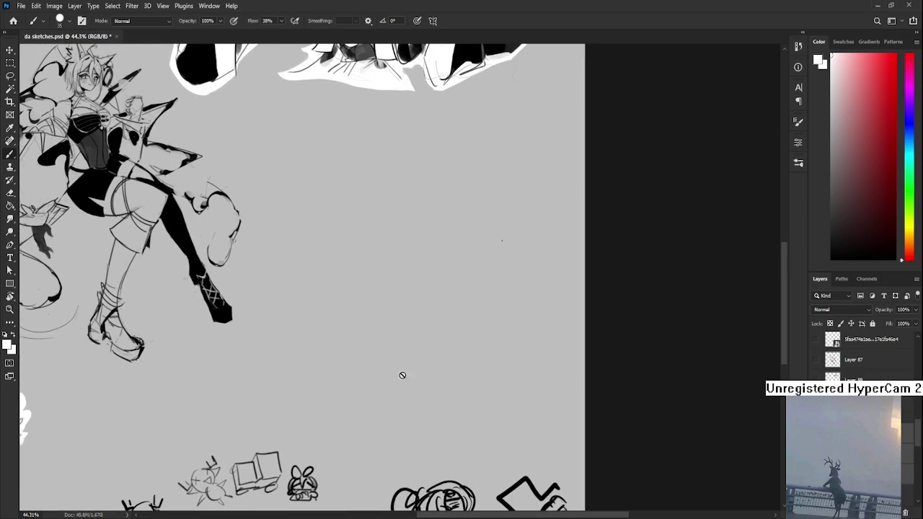
key(ctrl+shift+alt+n)
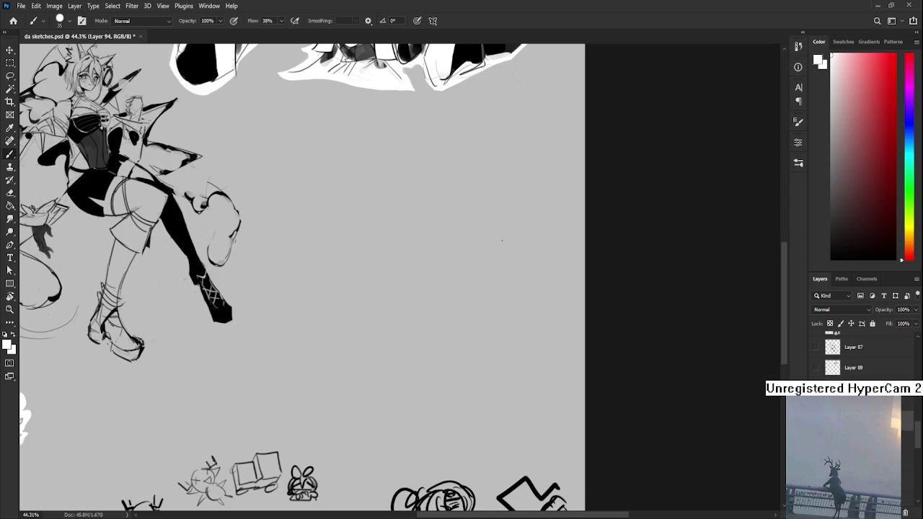
key(ctrl+z)
scroll(216, 271, up, 1)
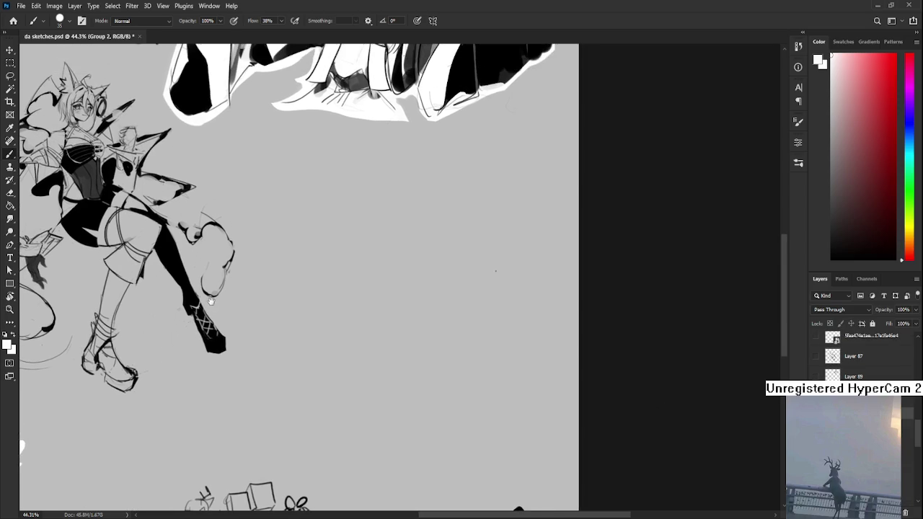
scroll(296, 313, up, 1)
scroll(370, 338, up, 1)
key(x)
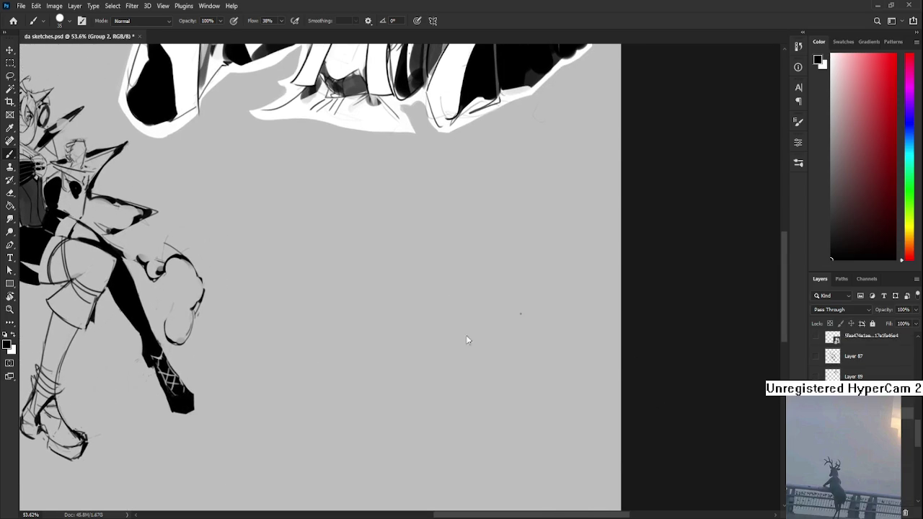
key(alt+bracketleft)
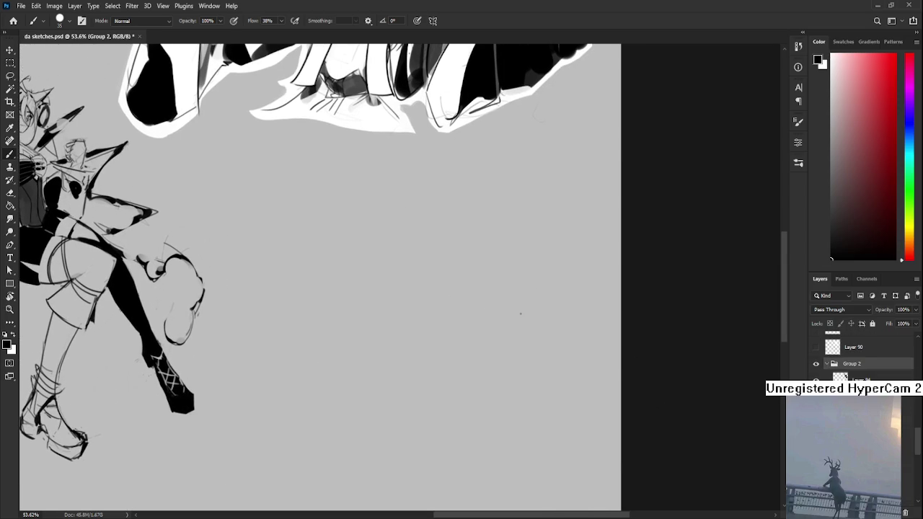
Pan and zoom to the empty grey space beside the seated figure
scroll(521, 314, down, 2)
scroll(533, 328, down, 2)
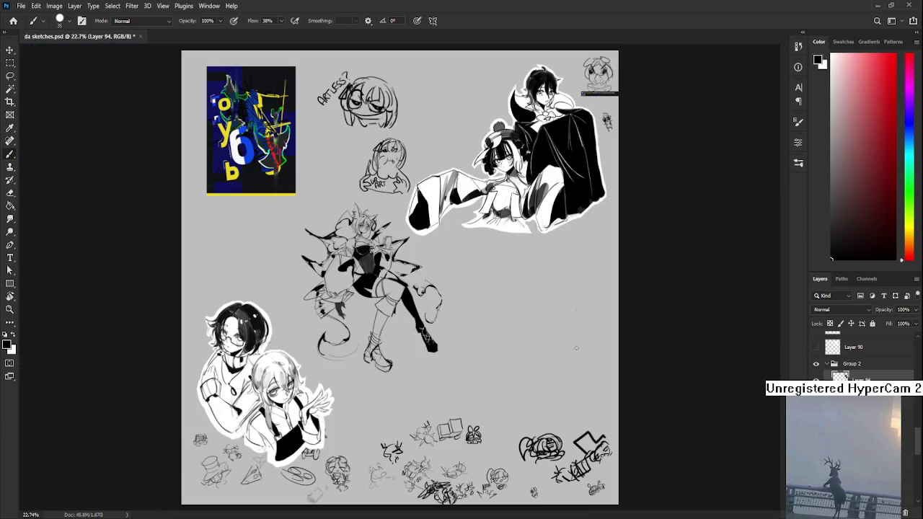
scroll(548, 347, up, 2)
scroll(562, 359, up, 1)
drag(561, 359, 449, 318)
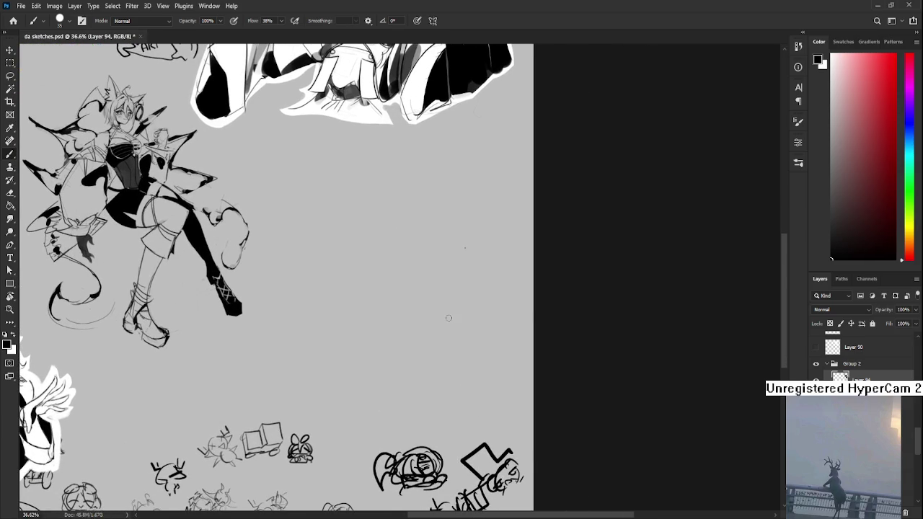
drag(449, 318, 494, 323)
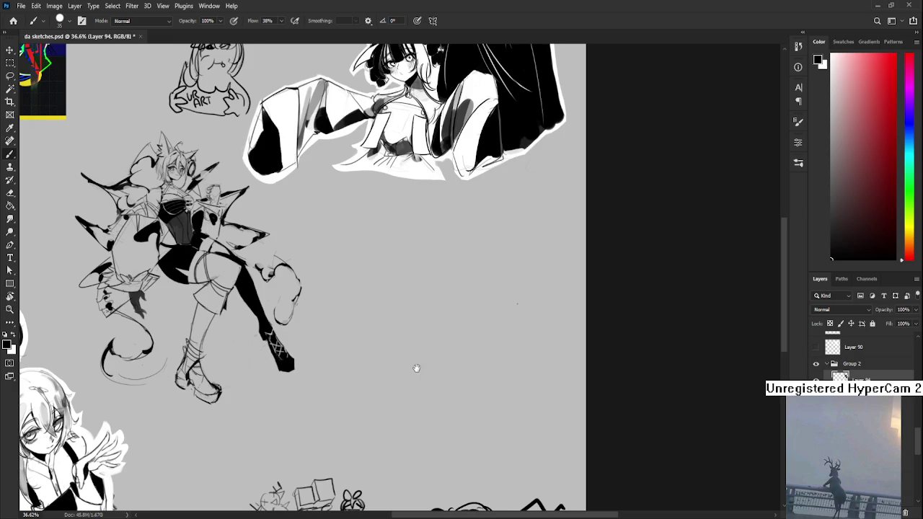
scroll(468, 338, down, 1)
scroll(468, 343, up, 1)
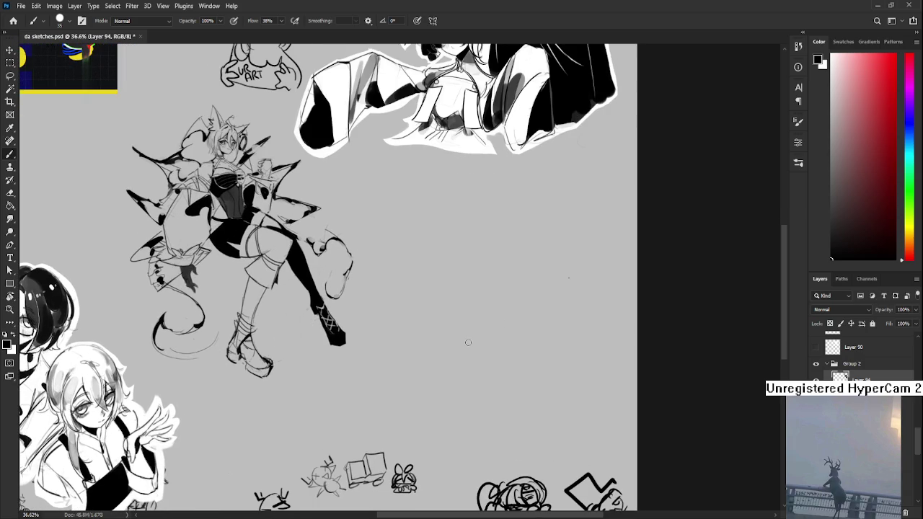
scroll(468, 343, down, 2)
scroll(466, 336, up, 1)
scroll(457, 336, right, 2)
scroll(448, 330, down, 1)
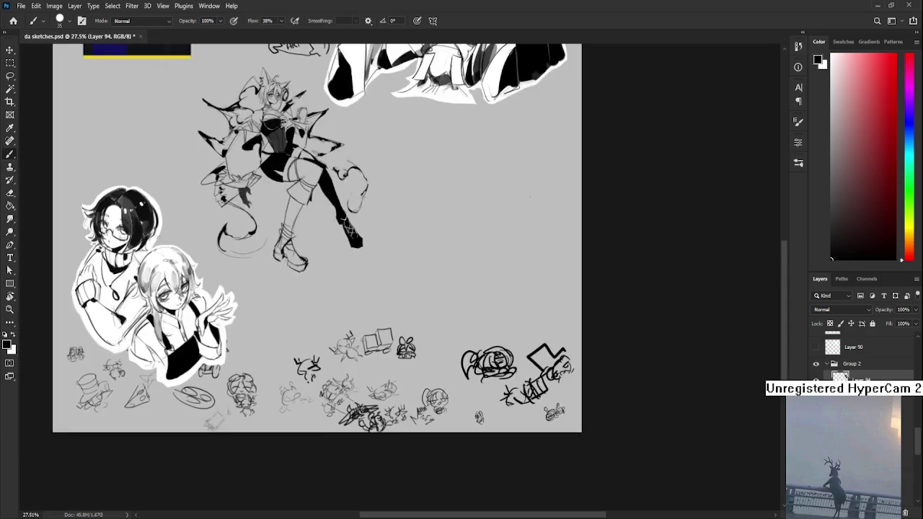
scroll(693, 406, down, 2)
scroll(693, 406, down, 1)
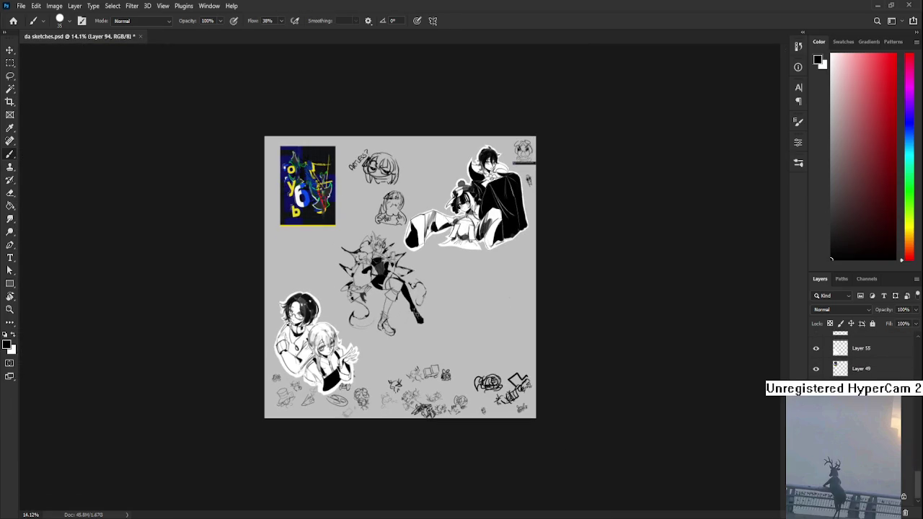
scroll(428, 291, up, 3)
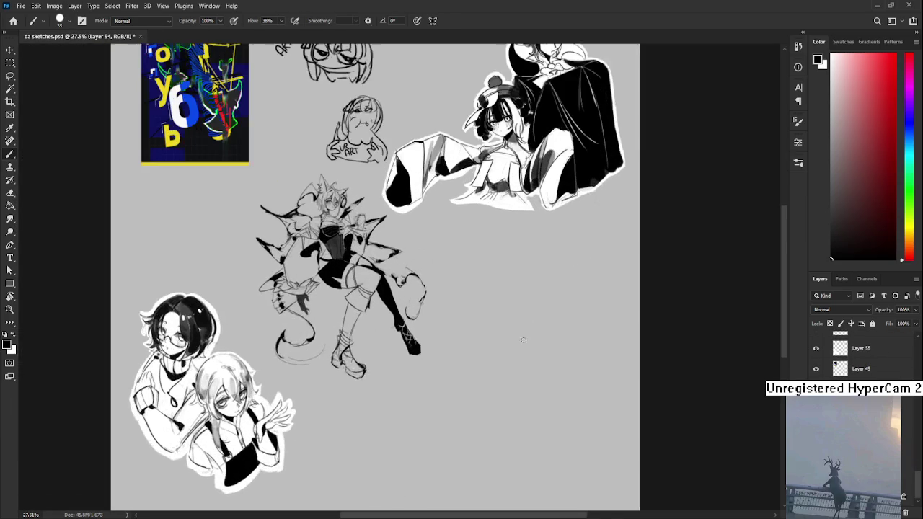
scroll(865, 357, up, 2)
scroll(866, 357, up, 2)
scroll(865, 357, up, 2)
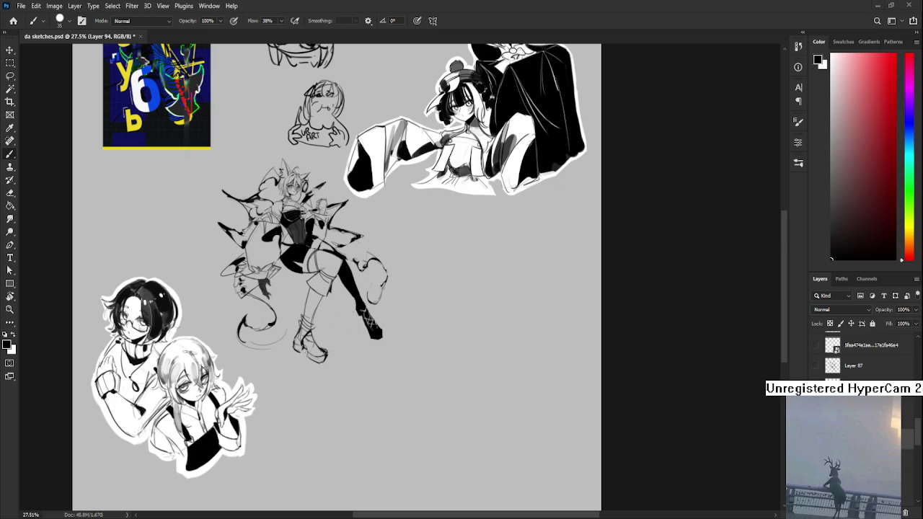
scroll(366, 353, up, 1)
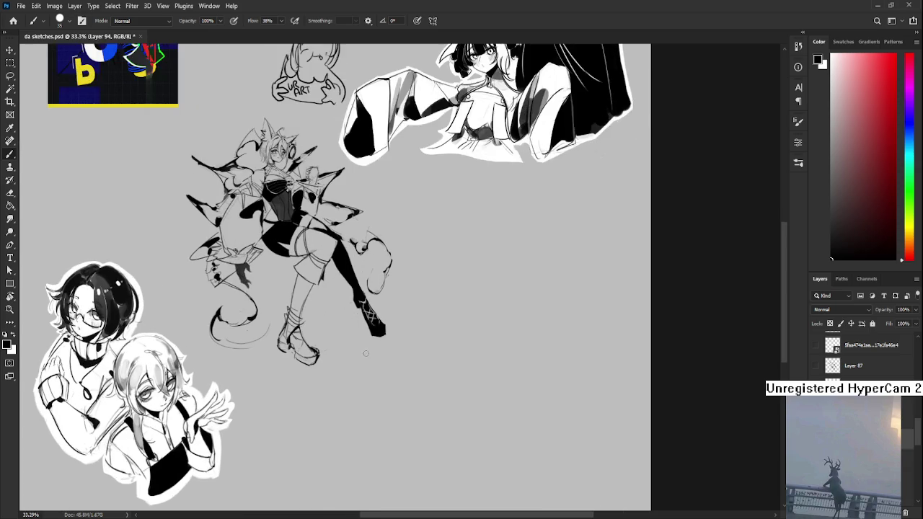
scroll(367, 357, down, 2)
scroll(384, 374, down, 1)
scroll(384, 374, up, 1)
mouse_move(470, 334)
mouse_down()
mouse_move(458, 418)
mouse_move(439, 439)
mouse_move(431, 403)
mouse_up()
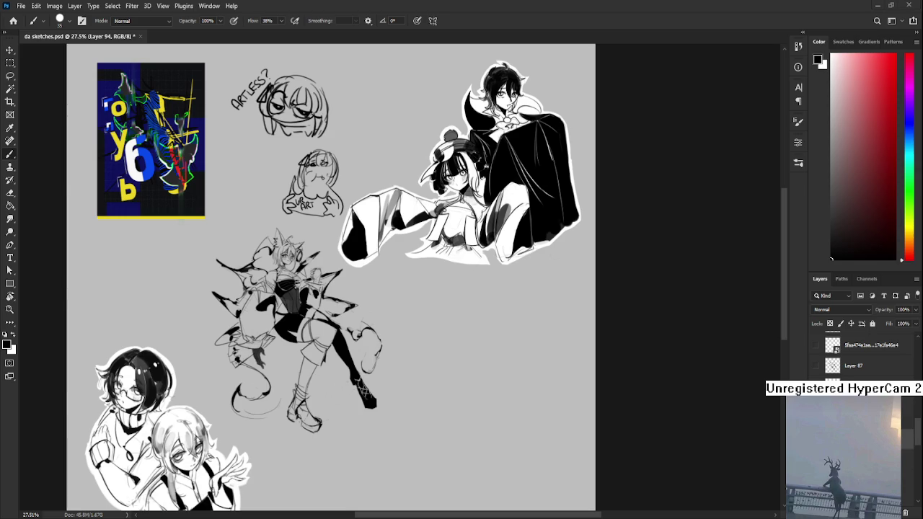
click(13, 21)
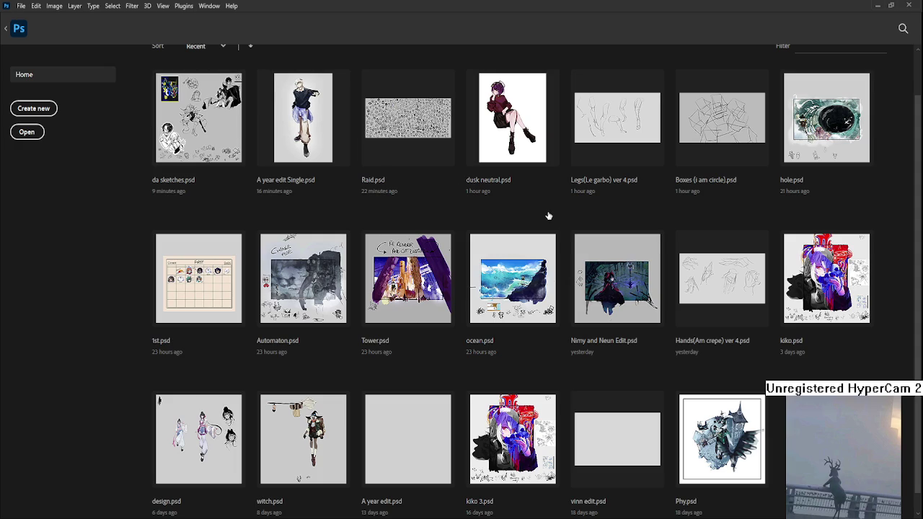
Open Raid.psd from the Home screen's recent files
click(395, 128)
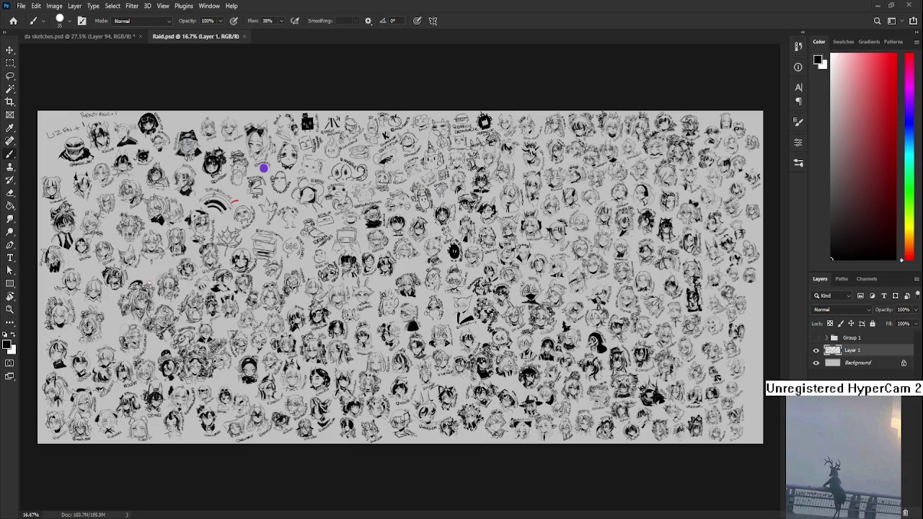
Zoom in on the central head sketches near the top of the Raid sheet
scroll(264, 168, up, 3)
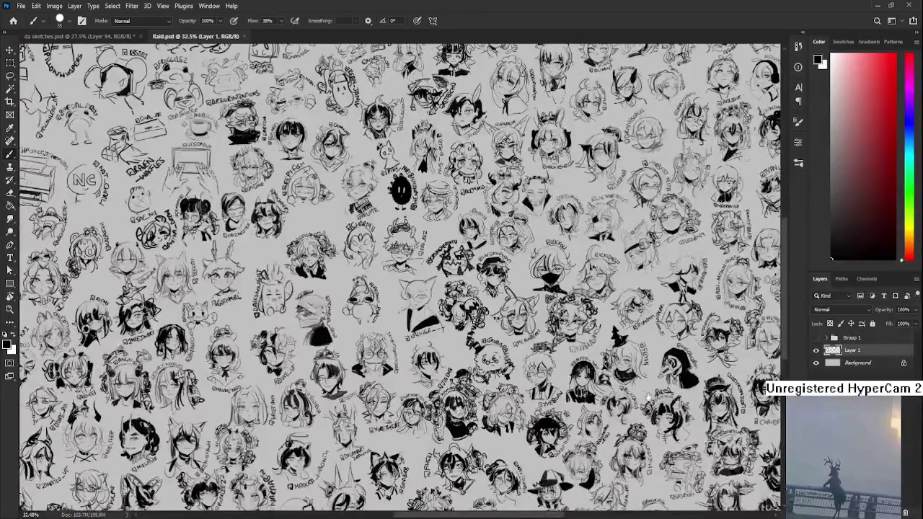
scroll(464, 230, down, 5)
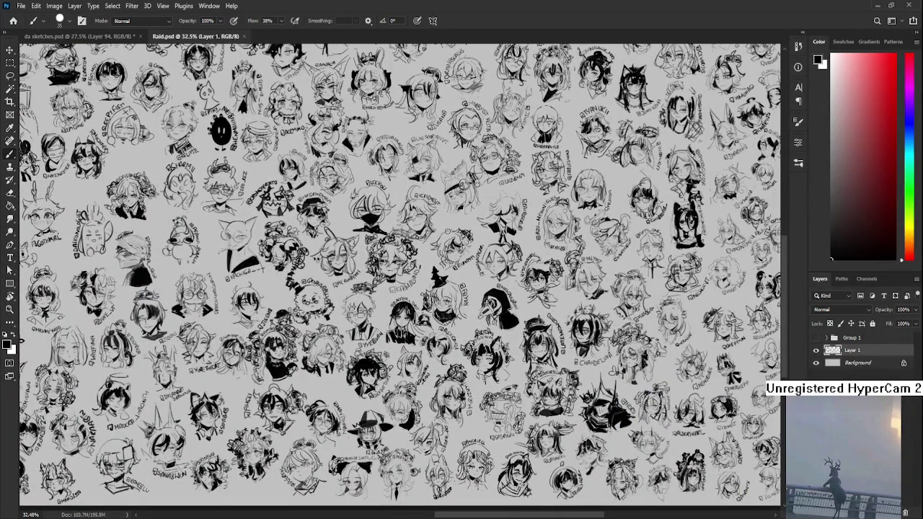
drag(448, 231, 554, 244)
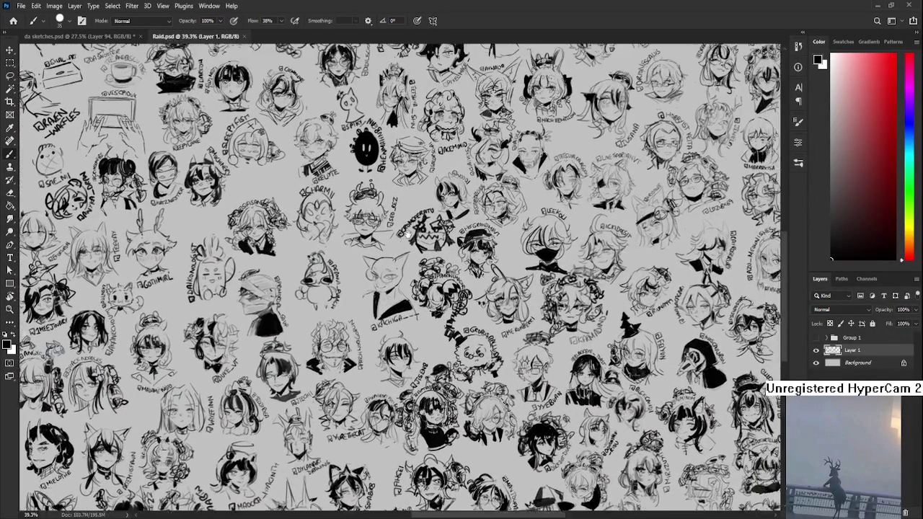
drag(429, 190, 349, 328)
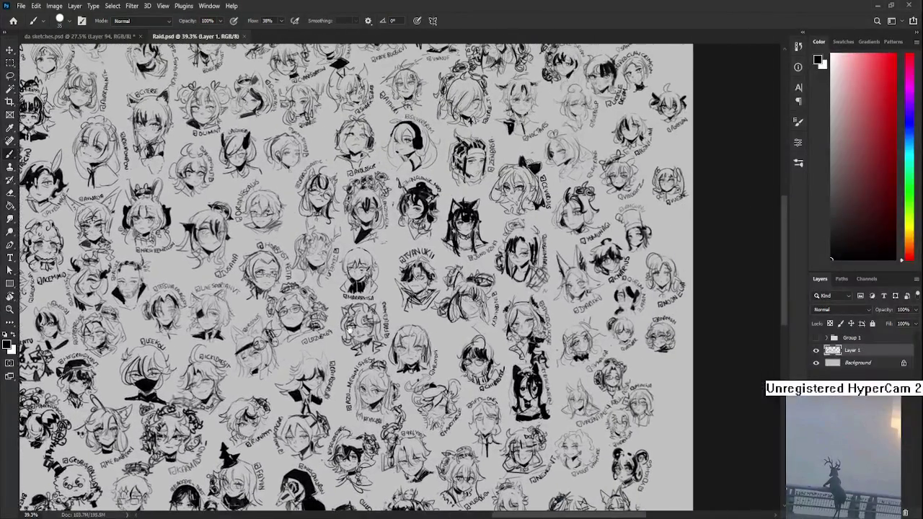
mouse_move(437, 225)
mouse_down()
mouse_move(603, 247)
mouse_move(479, 324)
mouse_up()
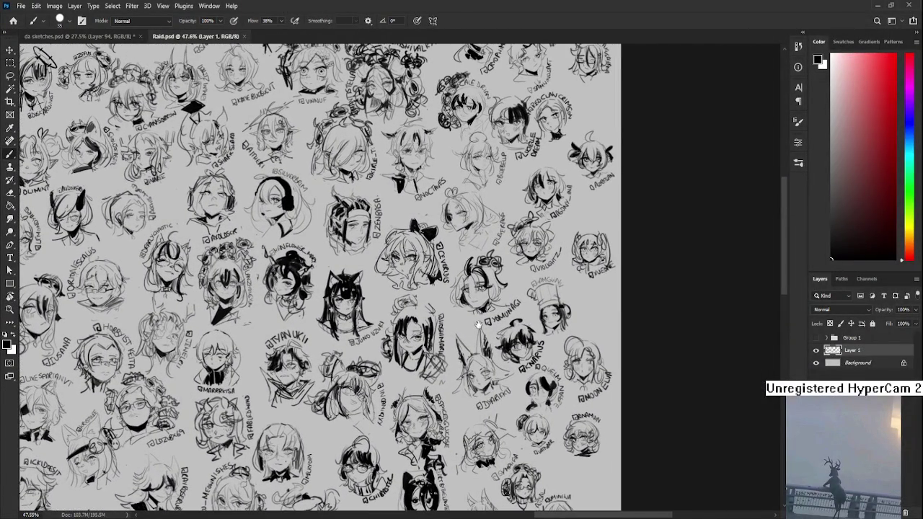
scroll(478, 325, down, 3)
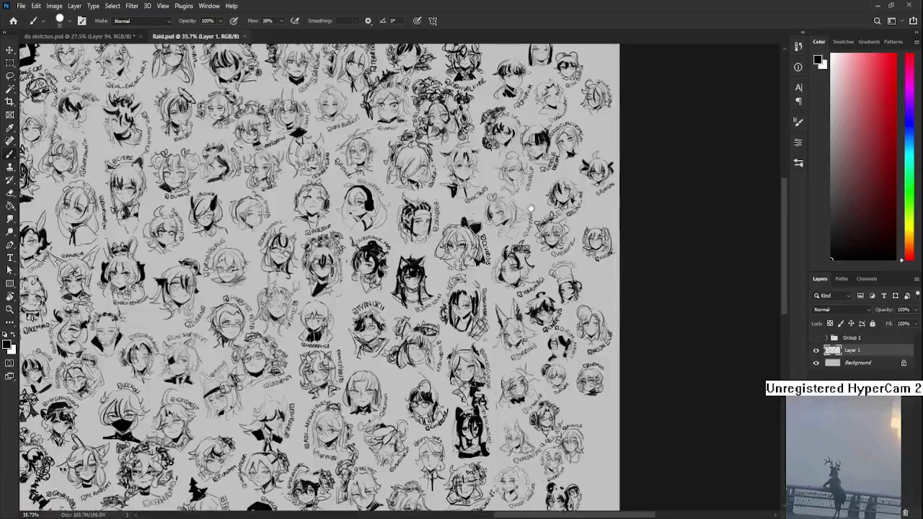
mouse_move(531, 209)
mouse_down()
mouse_move(561, 278)
mouse_move(612, 239)
mouse_up()
drag(519, 303, 595, 233)
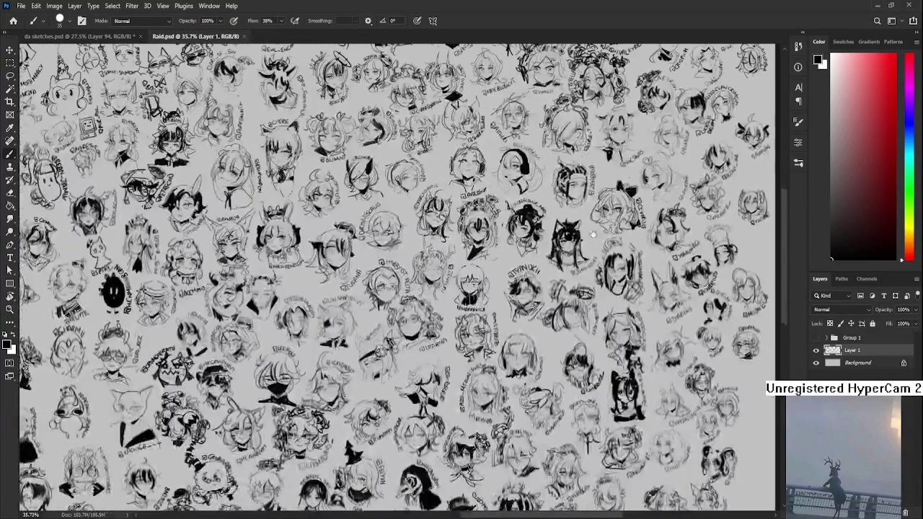
drag(522, 324, 554, 254)
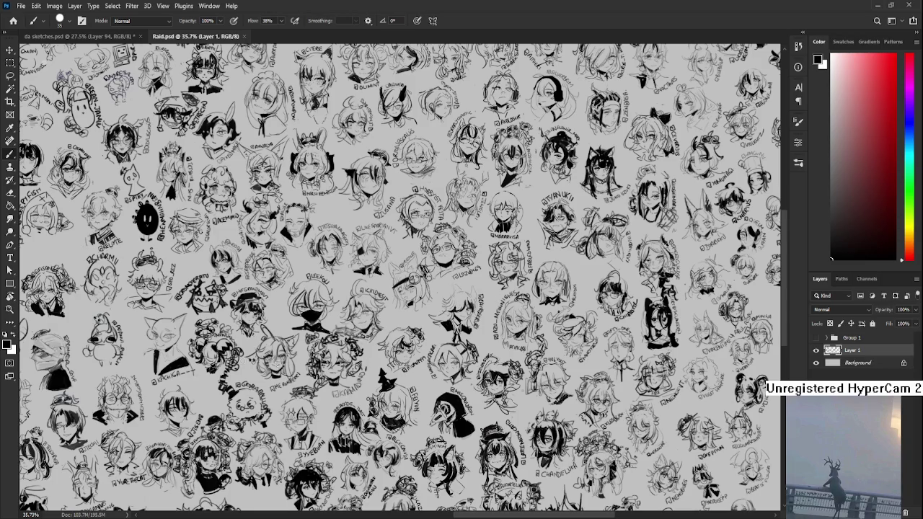
Pan across the head sketches down to the sheet's bottom edge
scroll(299, 398, down, 1)
scroll(300, 399, down, 1)
scroll(462, 332, up, 1)
scroll(462, 331, up, 1)
scroll(462, 332, up, 1)
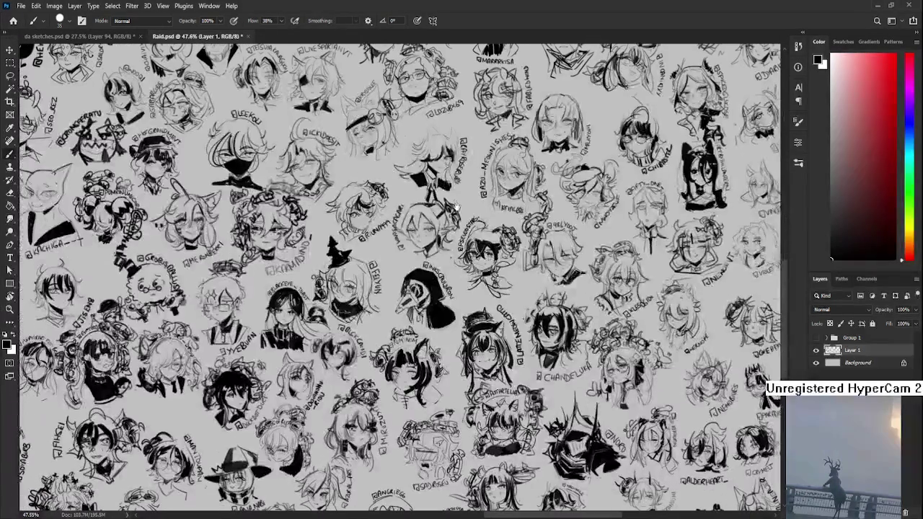
scroll(428, 215, down, 1)
scroll(428, 215, down, 1)
scroll(428, 215, down, 1)
drag(428, 215, 359, 286)
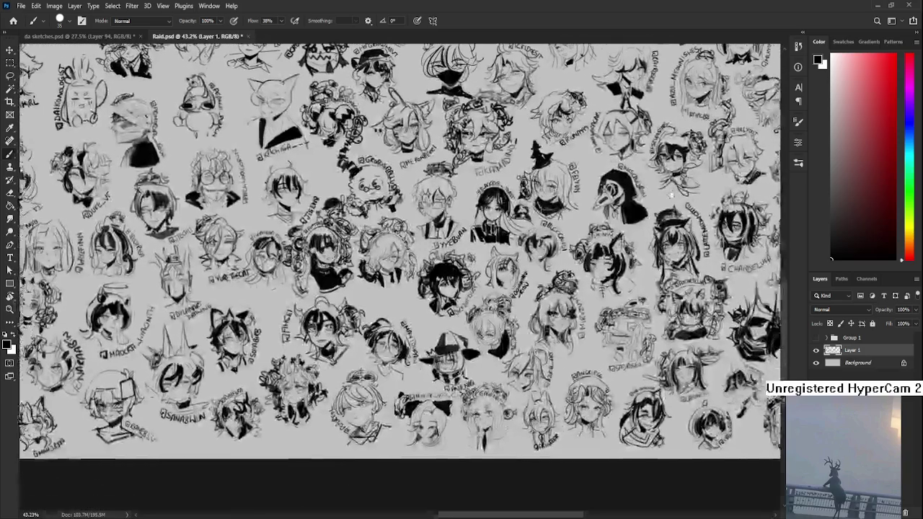
mouse_move(359, 286)
mouse_down()
mouse_move(472, 186)
mouse_move(584, 172)
mouse_up()
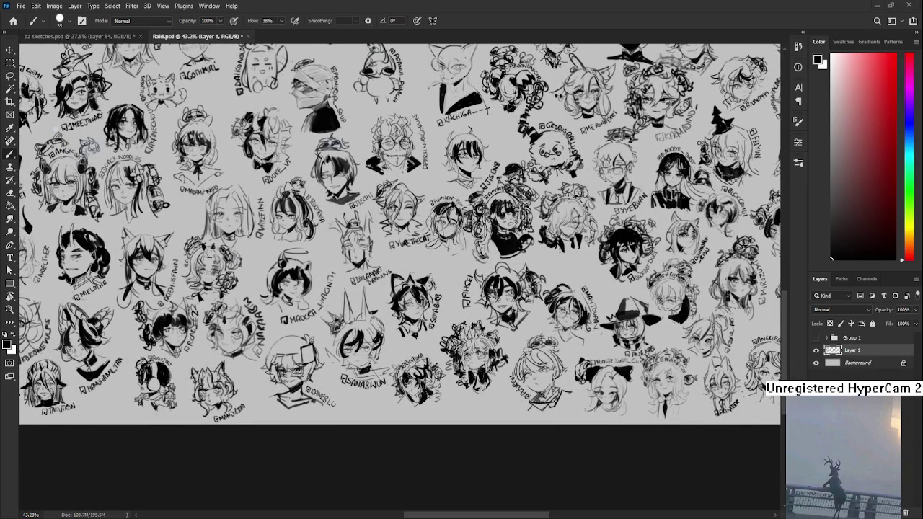
scroll(397, 274, down, 2)
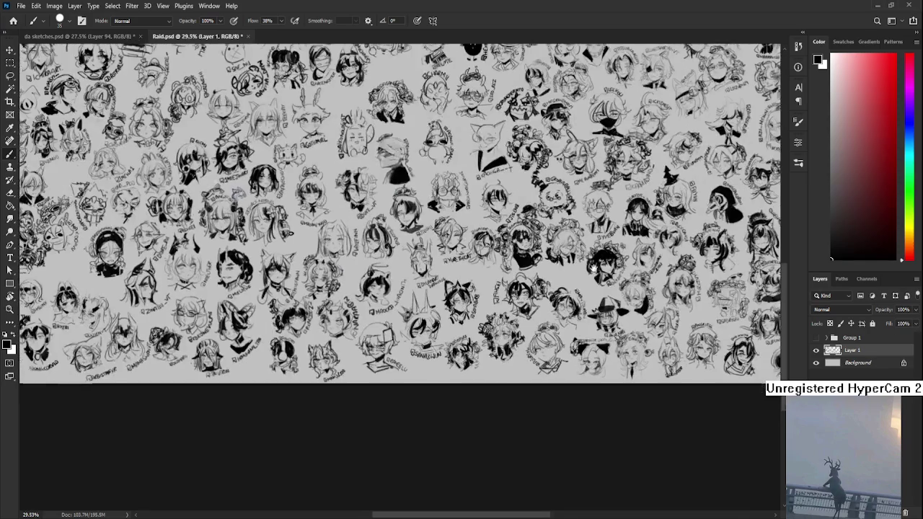
scroll(397, 274, down, 2)
scroll(397, 274, down, 2)
scroll(427, 242, up, 2)
scroll(427, 242, up, 2)
scroll(427, 243, up, 2)
scroll(427, 243, up, 2)
scroll(427, 243, up, 1)
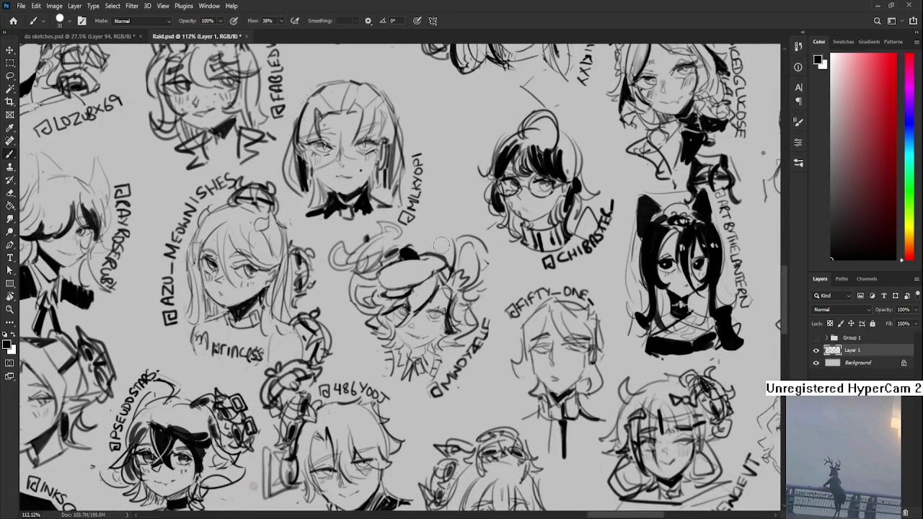
Draw an arc stroke over a sketched head, redrawing it until it looks right
drag(422, 249, 479, 238)
key(ctrl+z)
drag(418, 251, 469, 239)
key(ctrl+z)
drag(416, 250, 469, 238)
mouse_move(415, 247)
mouse_down()
mouse_move(466, 245)
mouse_move(433, 247)
mouse_move(405, 219)
mouse_move(409, 239)
mouse_move(476, 213)
mouse_move(456, 232)
mouse_move(462, 222)
mouse_move(447, 217)
mouse_move(448, 229)
mouse_up()
key(ctrl+z)
key(ctrl+z)
Paste the character reference sheet onto Raid.psd as a new layer
scroll(447, 232, down, 3)
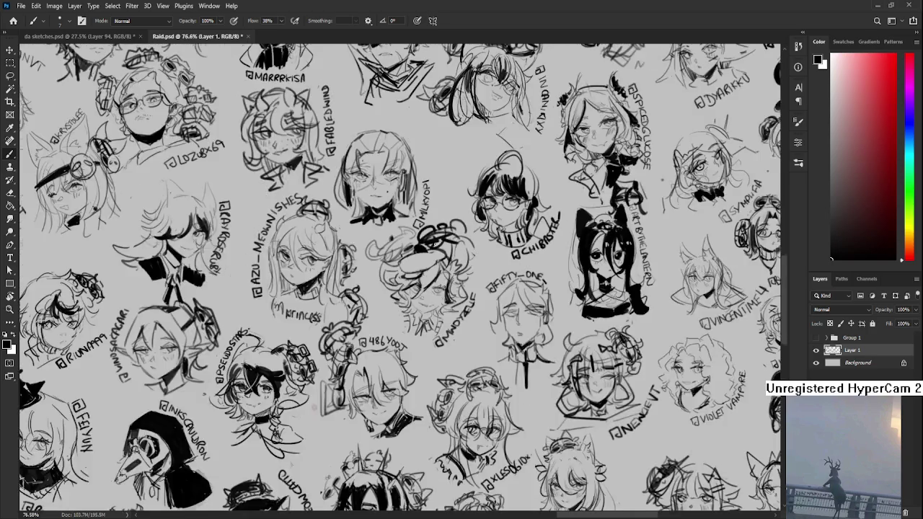
scroll(440, 242, down, 3)
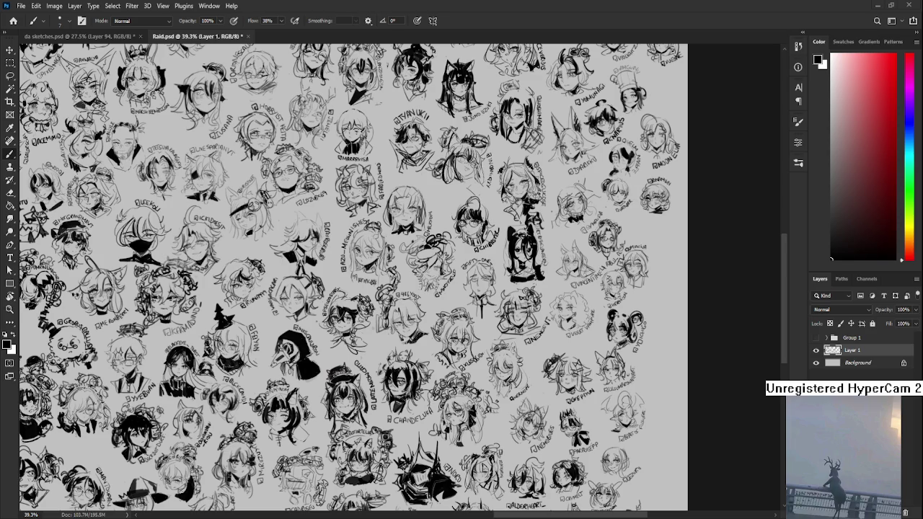
key(ctrl+v)
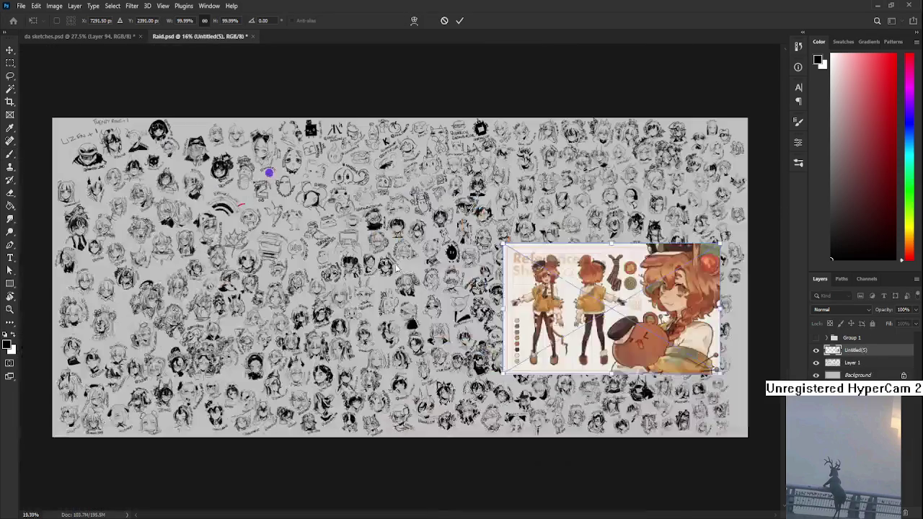
Paste a second copy of the reference sheet and zoom out
scroll(547, 279, up, 3)
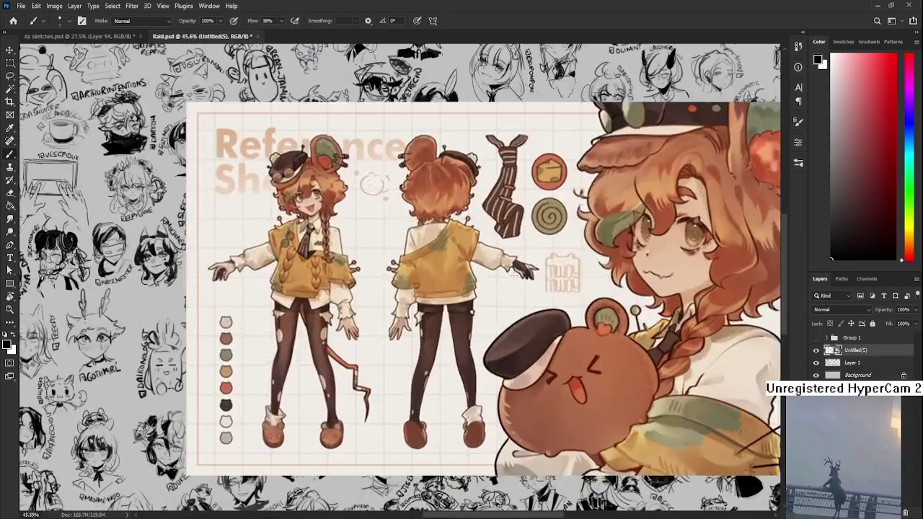
scroll(547, 279, up, 1)
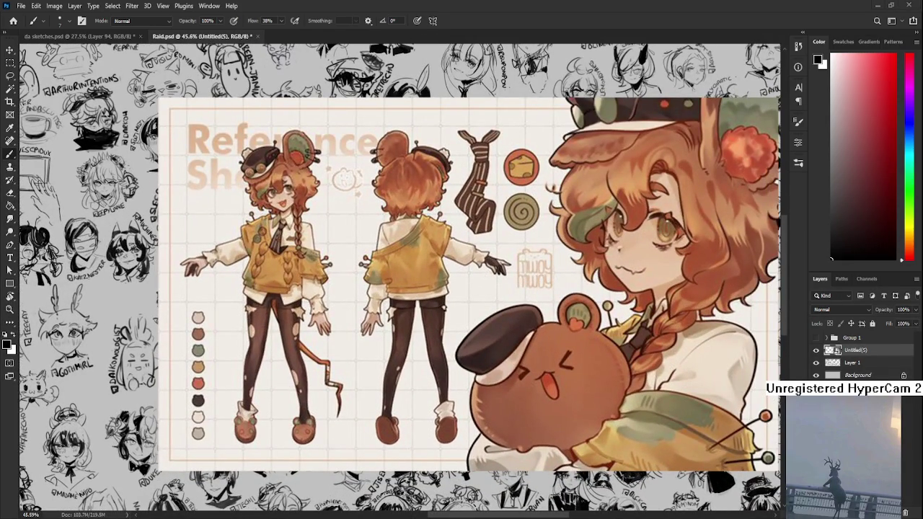
scroll(240, 321, down, 2)
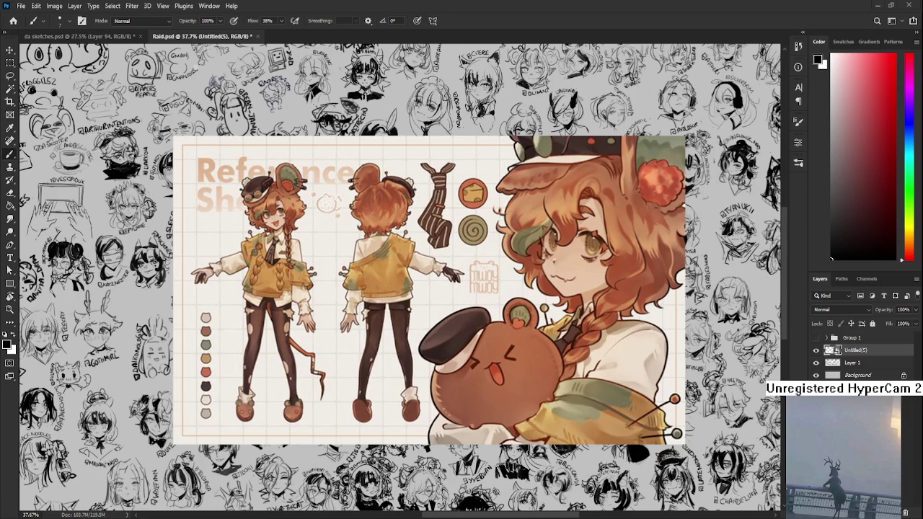
key(ctrl+v)
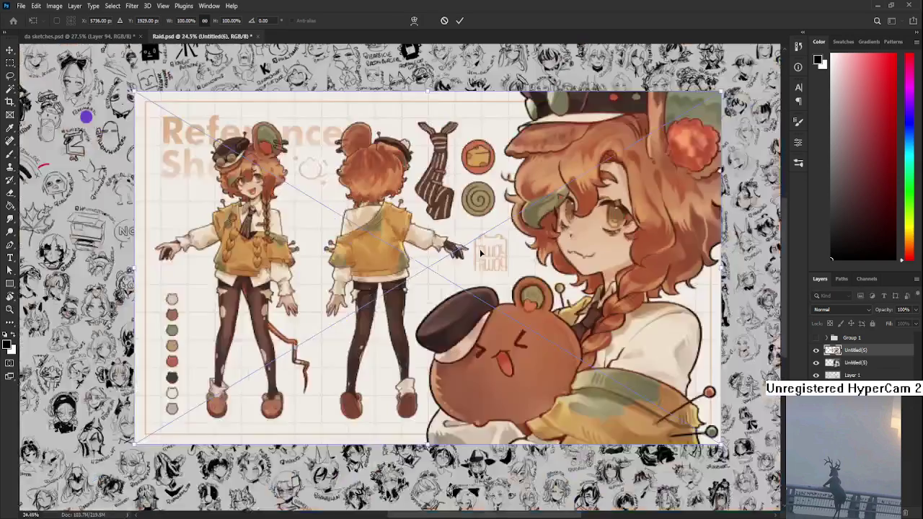
key(ctrl+minus)
key(ctrl+minus)
key(ctrl+minus)
Pan and zoom to look over the whole pasted reference sheet
scroll(501, 274, up, 5)
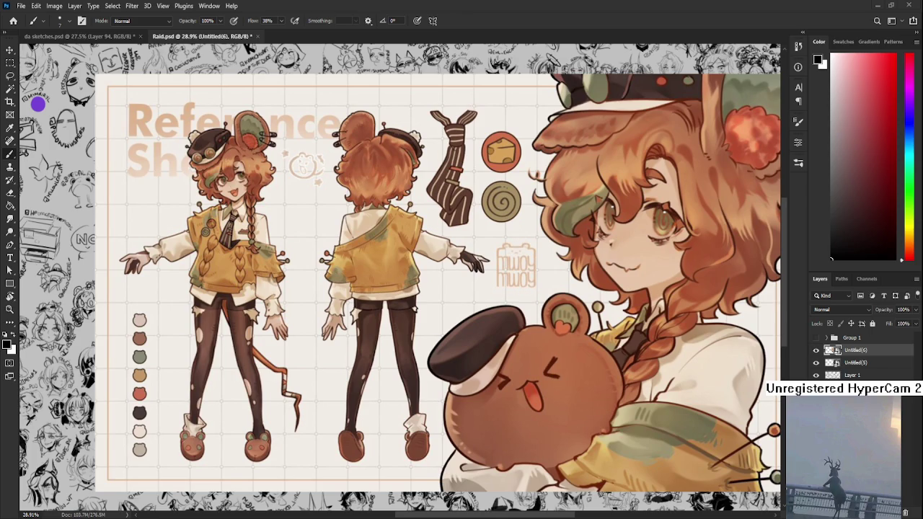
scroll(417, 375, down, 1)
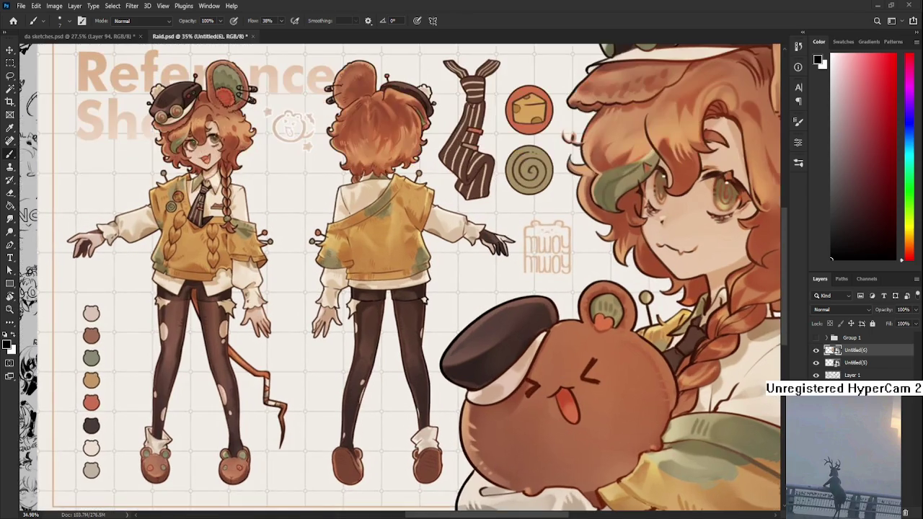
scroll(440, 351, down, 2)
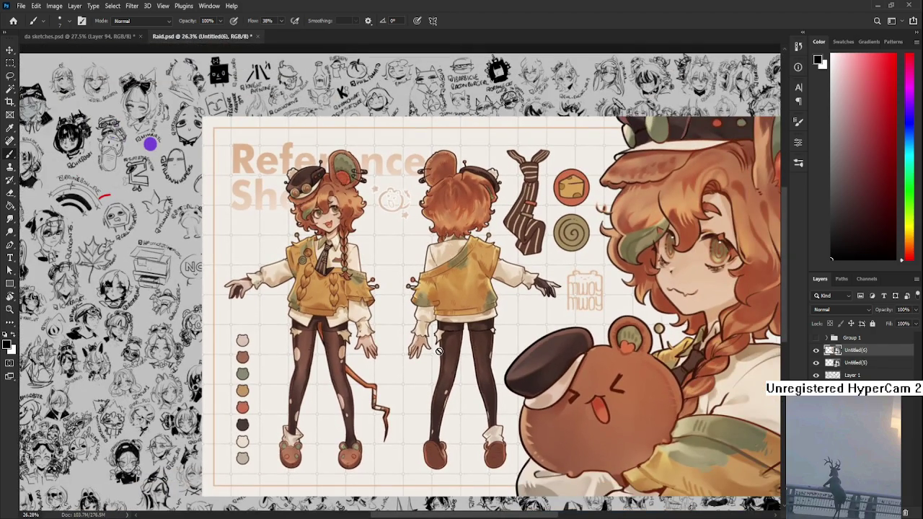
scroll(438, 351, down, 1)
scroll(429, 328, up, 1)
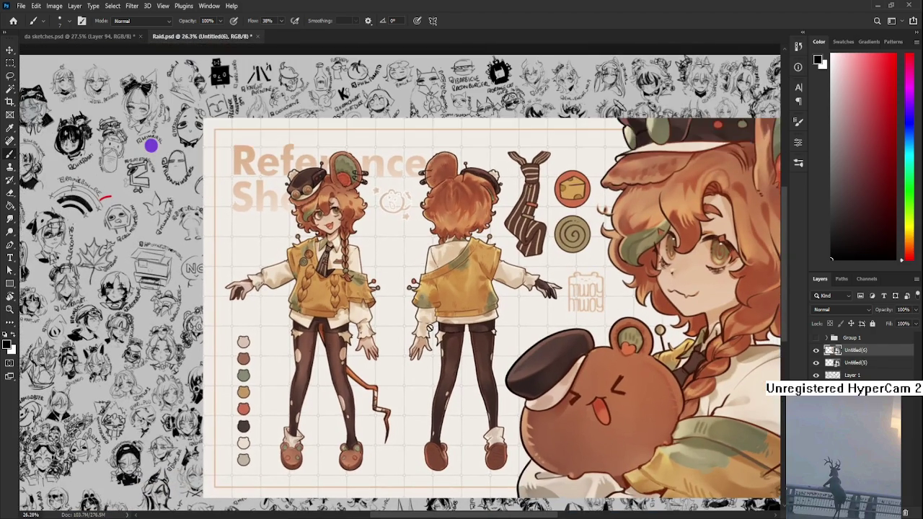
scroll(429, 328, up, 1)
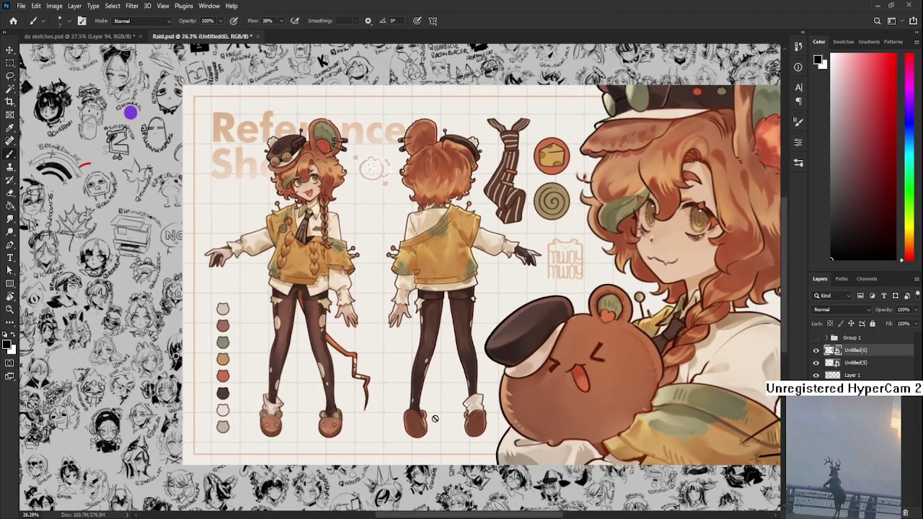
scroll(441, 425, down, 1)
scroll(442, 426, down, 1)
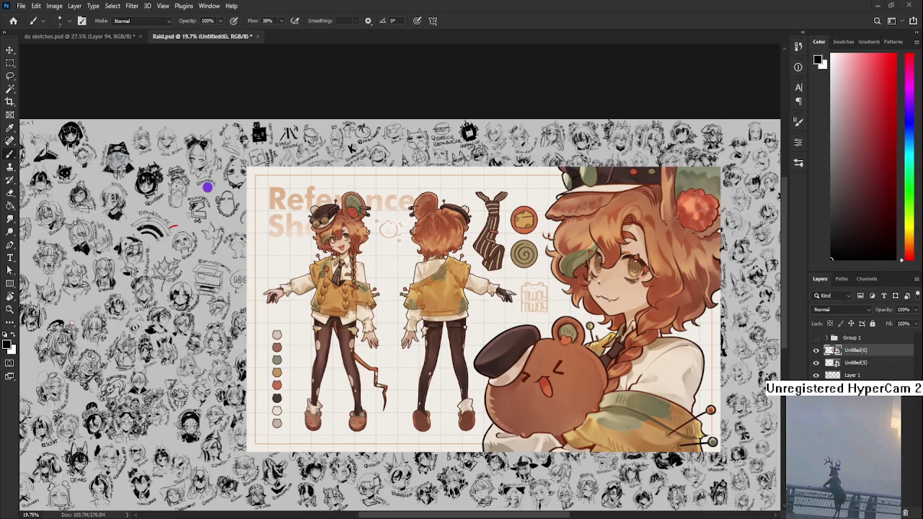
scroll(553, 344, up, 1)
scroll(560, 321, up, 1)
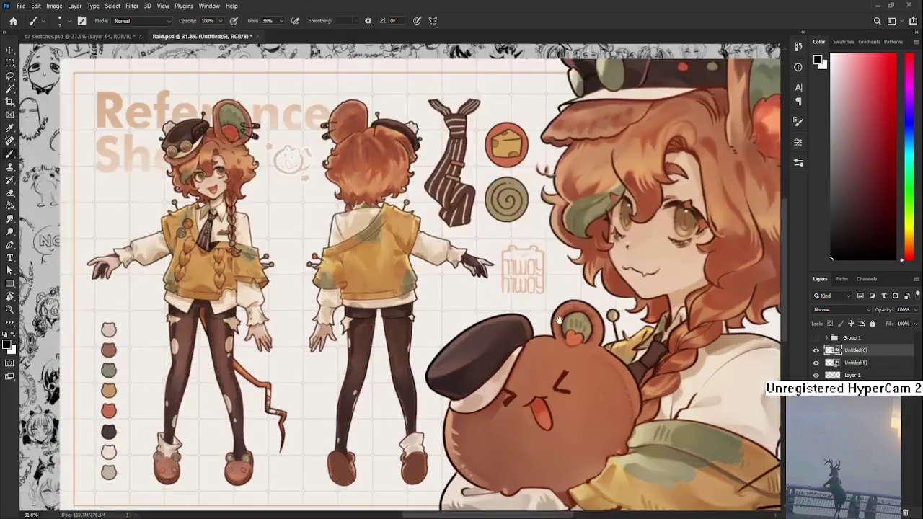
scroll(448, 388, up, 2)
drag(448, 388, 668, 365)
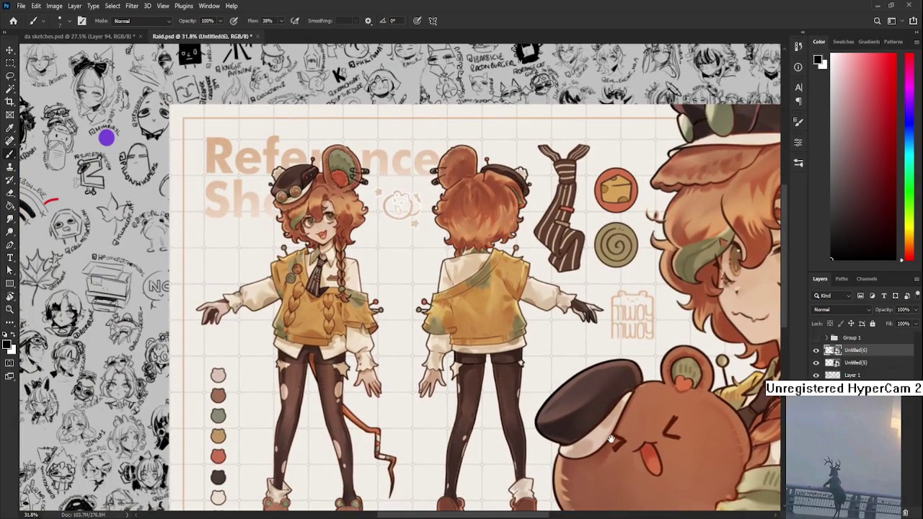
drag(612, 439, 571, 341)
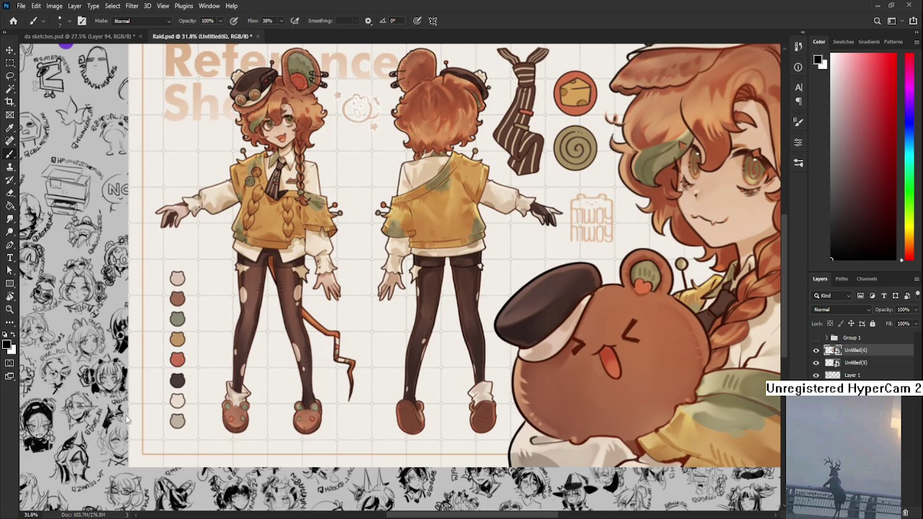
Delete both reference sheet layers, Untitled(5) and Untitled(6)
scroll(376, 246, down, 3)
scroll(378, 256, up, 3)
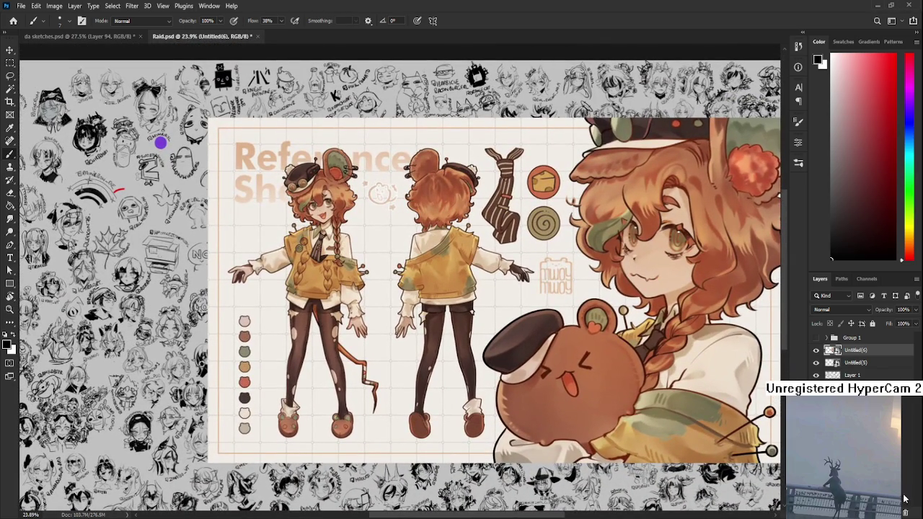
shift+click(858, 364)
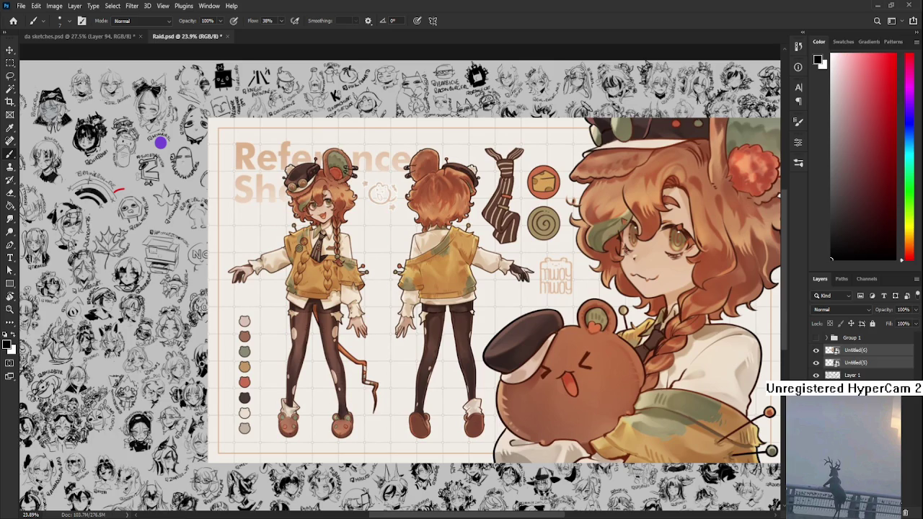
drag(859, 368, 906, 513)
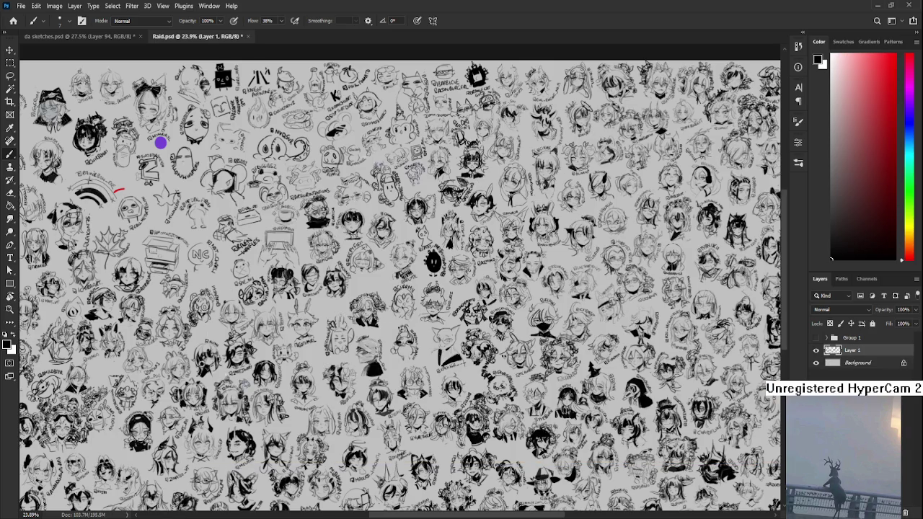
Return to da sketches.psd and lasso-arrange sketches, leaving space right of the seated figure
click(50, 35)
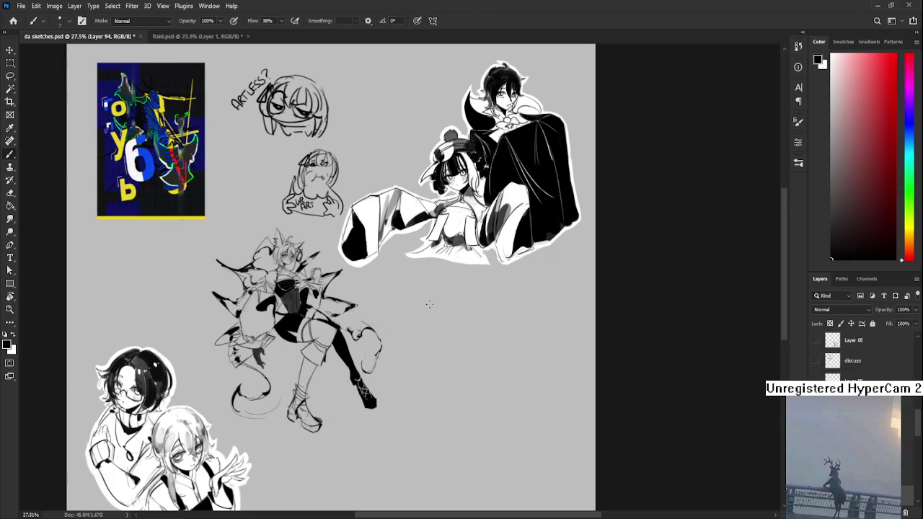
key(l)
scroll(460, 336, down, 1)
scroll(445, 336, down, 4)
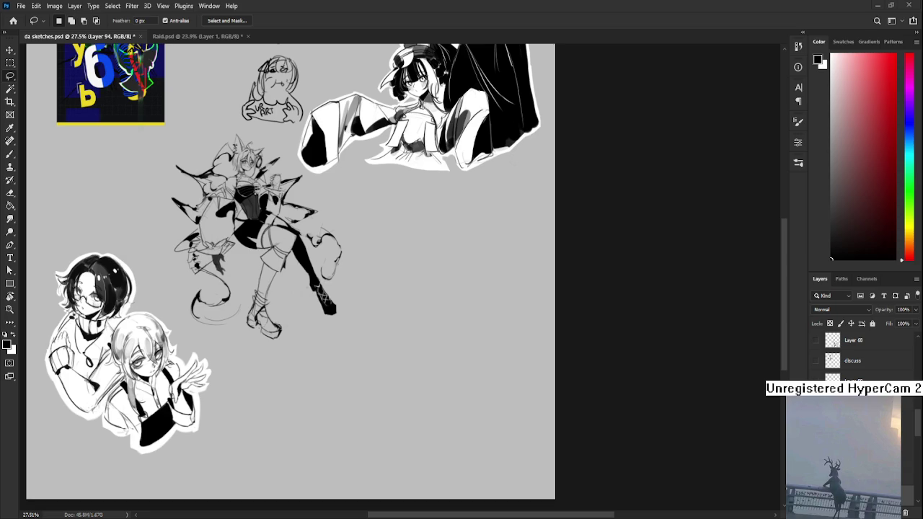
key(b)
scroll(516, 128, up, 3)
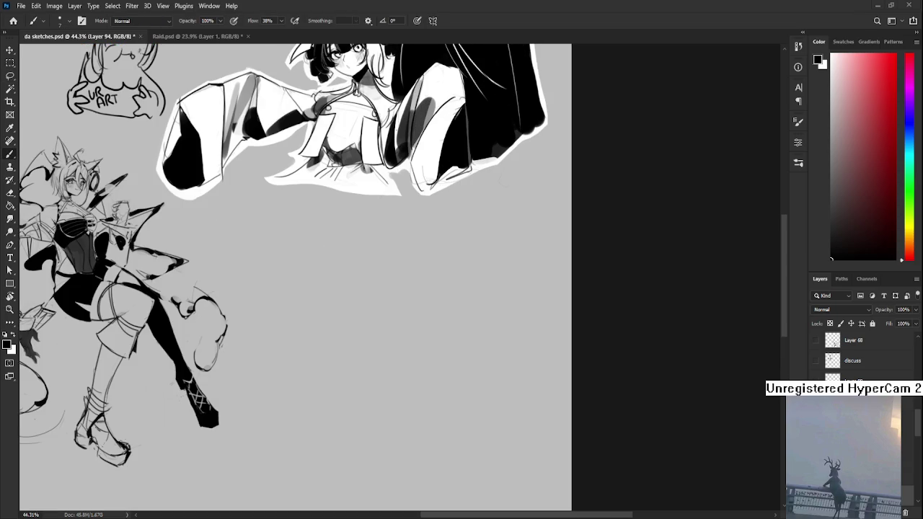
Sketch the thigh box edges and the pointed lower block, undoing rejected strokes
drag(326, 274, 332, 346)
key(ctrl+z)
key(ctrl+z)
mouse_move(335, 274)
mouse_down()
mouse_move(345, 348)
mouse_move(334, 274)
mouse_move(376, 282)
mouse_move(375, 310)
mouse_move(345, 330)
mouse_move(363, 252)
mouse_move(393, 261)
mouse_up()
key(ctrl+z)
key(ctrl+z)
key(ctrl+z)
mouse_move(394, 261)
mouse_down()
mouse_move(377, 278)
mouse_move(390, 317)
mouse_move(392, 308)
mouse_move(372, 336)
mouse_move(386, 317)
mouse_move(390, 345)
mouse_move(381, 317)
mouse_move(416, 331)
mouse_move(394, 361)
mouse_up()
key(ctrl+z)
key(ctrl+z)
key(ctrl+z)
key(ctrl+z)
key(ctrl+z)
key(ctrl+z)
drag(416, 331, 399, 357)
key(ctrl+z)
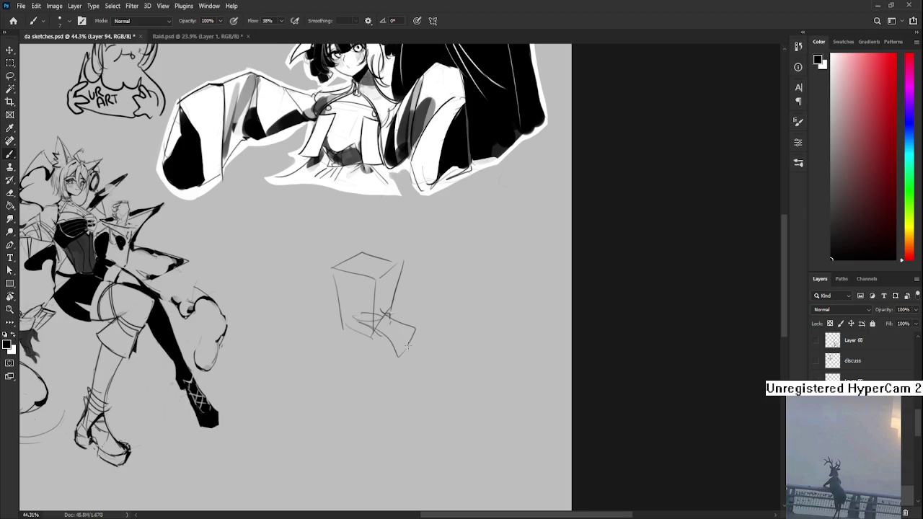
drag(359, 321, 398, 356)
key(ctrl+z)
drag(346, 323, 423, 403)
drag(398, 352, 417, 395)
mouse_move(437, 354)
mouse_down()
mouse_move(422, 398)
mouse_move(432, 342)
mouse_move(421, 345)
mouse_move(439, 365)
mouse_move(422, 394)
mouse_up()
key(ctrl+z)
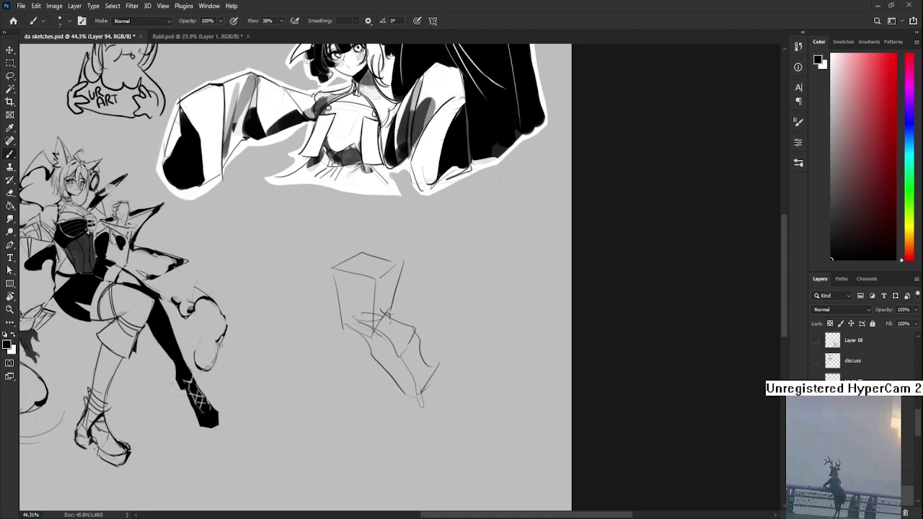
Refine the leg with a diagonal line, a small parallelogram and knee block edges
mouse_move(409, 345)
mouse_down()
mouse_move(374, 300)
mouse_move(409, 329)
mouse_up()
key(ctrl+z)
drag(346, 313, 391, 349)
key(ctrl+z)
mouse_move(375, 284)
mouse_down()
mouse_move(368, 295)
mouse_move(411, 312)
mouse_up()
mouse_move(394, 343)
mouse_down()
mouse_move(412, 314)
mouse_move(435, 304)
mouse_move(431, 343)
mouse_up()
drag(390, 349, 426, 354)
mouse_move(381, 285)
mouse_down()
mouse_move(433, 306)
mouse_move(404, 296)
mouse_move(426, 309)
mouse_up()
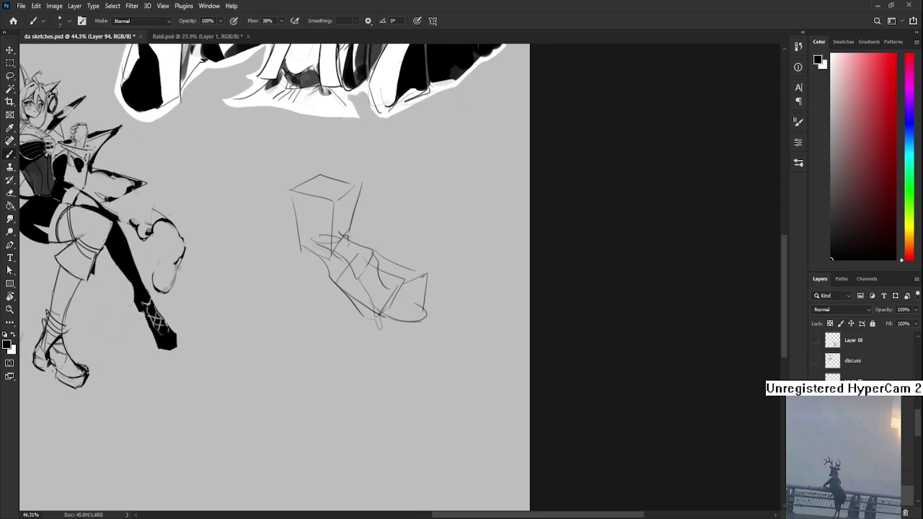
Draw the left and right sides of the shin below the knee, undoing misdrawn strokes
scroll(411, 303, down, 2)
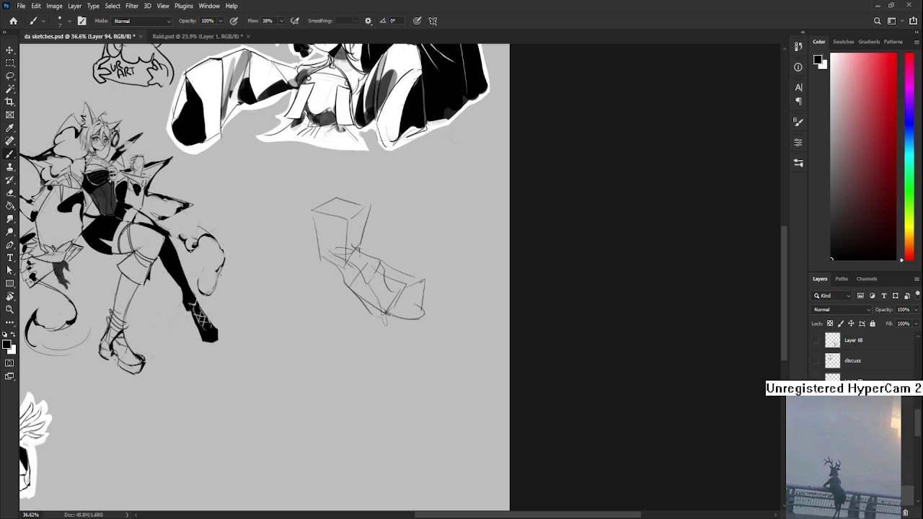
mouse_move(393, 317)
mouse_down()
mouse_move(427, 304)
mouse_move(405, 376)
mouse_move(404, 367)
mouse_up()
key(ctrl+z)
drag(424, 311, 420, 376)
key(ctrl+z)
drag(424, 309, 418, 365)
mouse_move(403, 359)
mouse_down()
mouse_move(430, 360)
mouse_move(430, 462)
mouse_move(430, 441)
mouse_up()
key(ctrl+z)
key(ctrl+z)
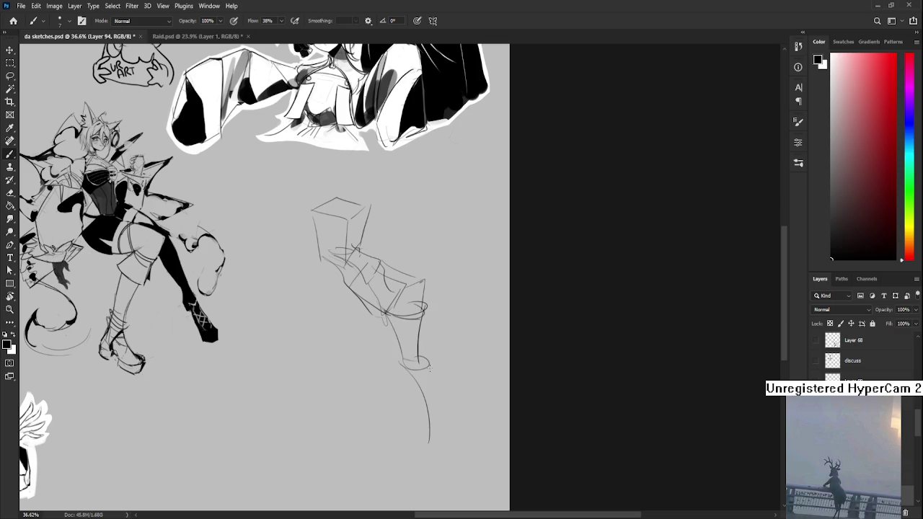
mouse_move(432, 360)
mouse_down()
mouse_move(437, 446)
mouse_move(441, 361)
mouse_move(446, 369)
mouse_move(433, 385)
mouse_move(438, 360)
mouse_move(419, 407)
mouse_move(440, 404)
mouse_move(445, 381)
mouse_up()
key(ctrl+z)
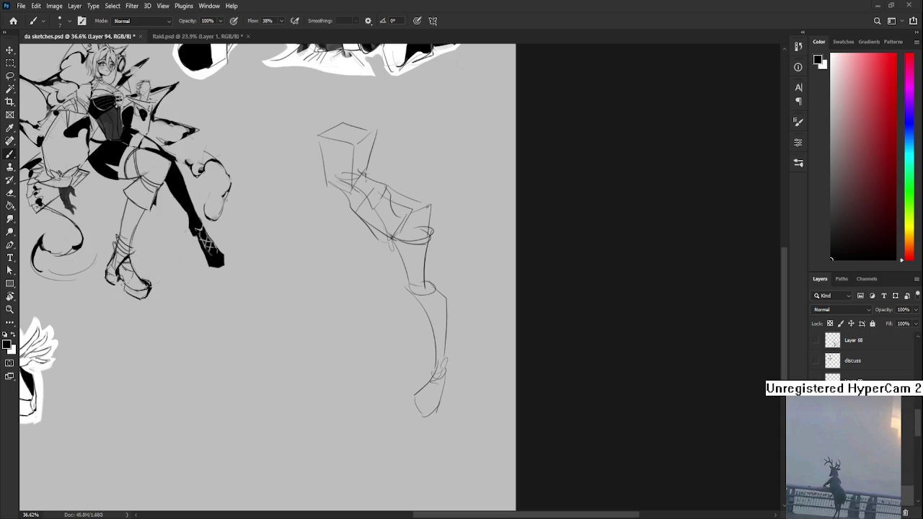
Sketch the calf's curved strokes down toward the foot, undoing unwanted lines
scroll(304, 428, down, 2)
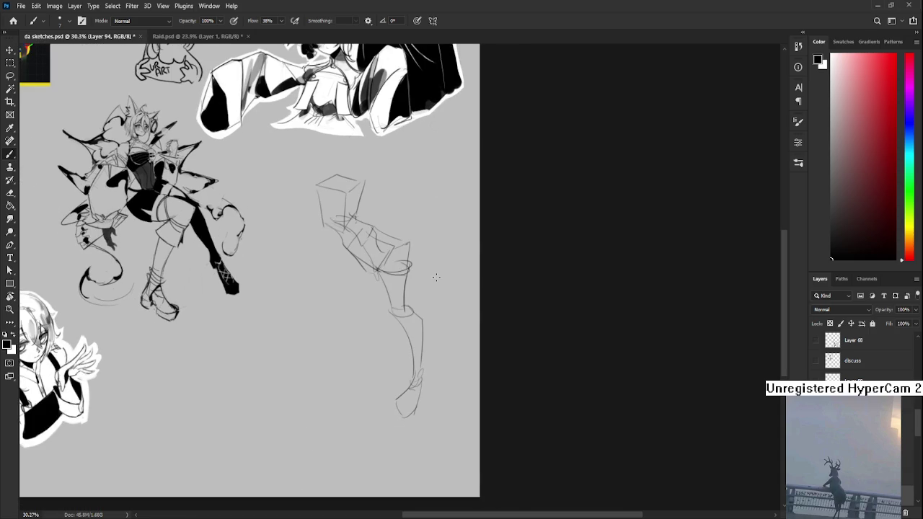
mouse_move(367, 250)
mouse_down()
mouse_move(361, 274)
mouse_move(382, 285)
mouse_move(339, 312)
mouse_up()
key(ctrl+z)
key(ctrl+z)
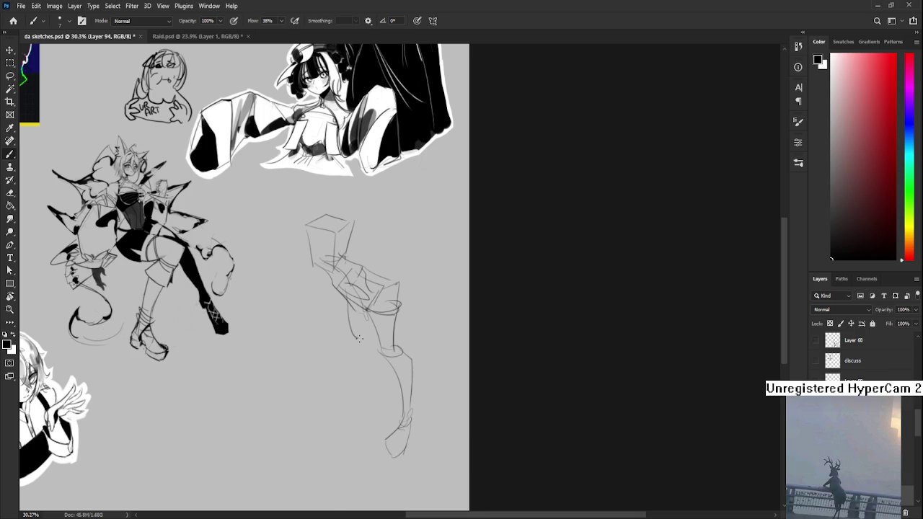
drag(355, 337, 368, 308)
drag(353, 344, 352, 318)
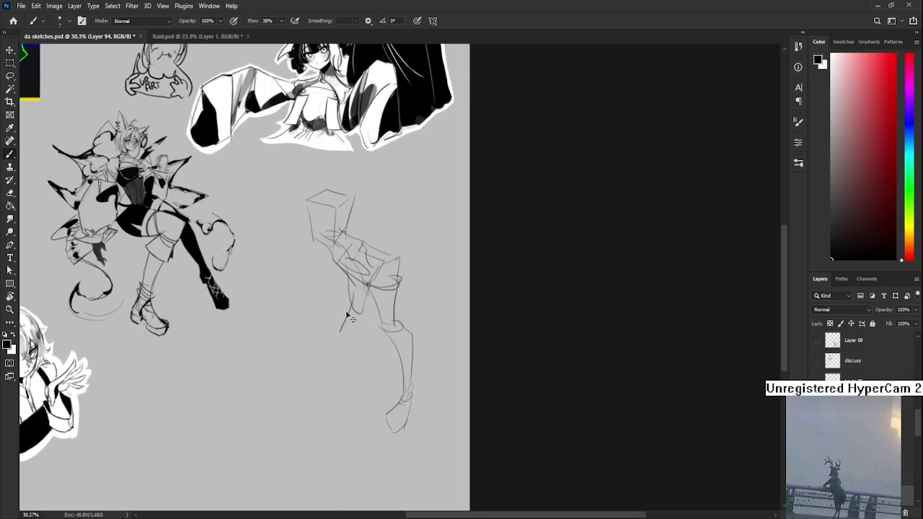
drag(351, 290, 346, 313)
key(ctrl+z)
scroll(357, 317, down, 3)
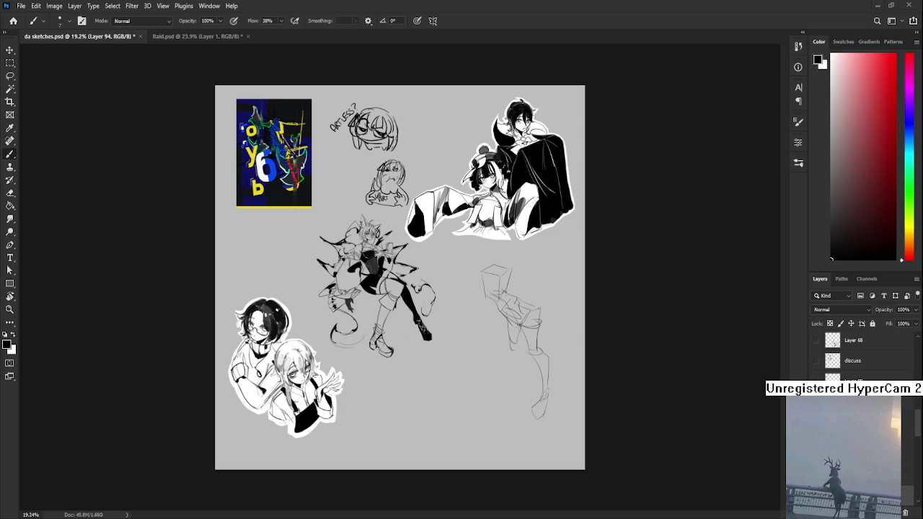
Commit the purple lantern-bearer artwork's placement on the sketches page
key(ctrl+v)
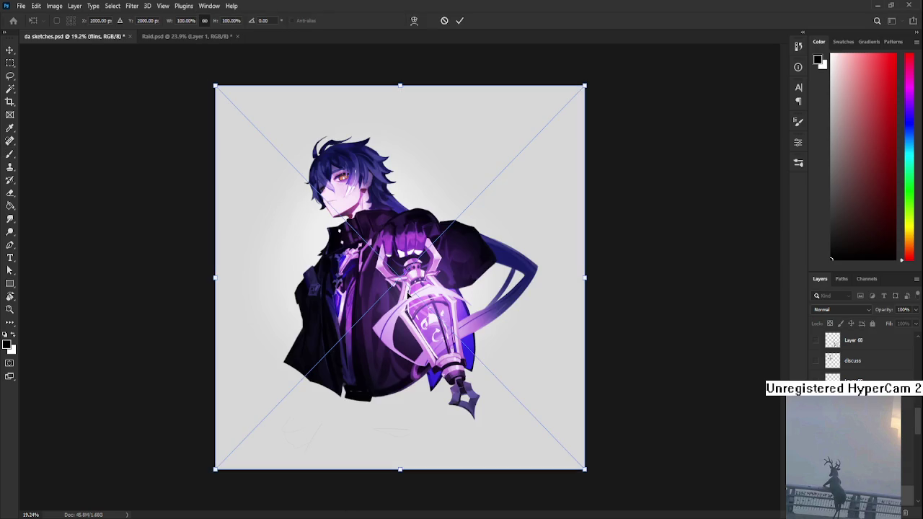
key(Return)
scroll(387, 239, up, 2)
scroll(388, 238, up, 2)
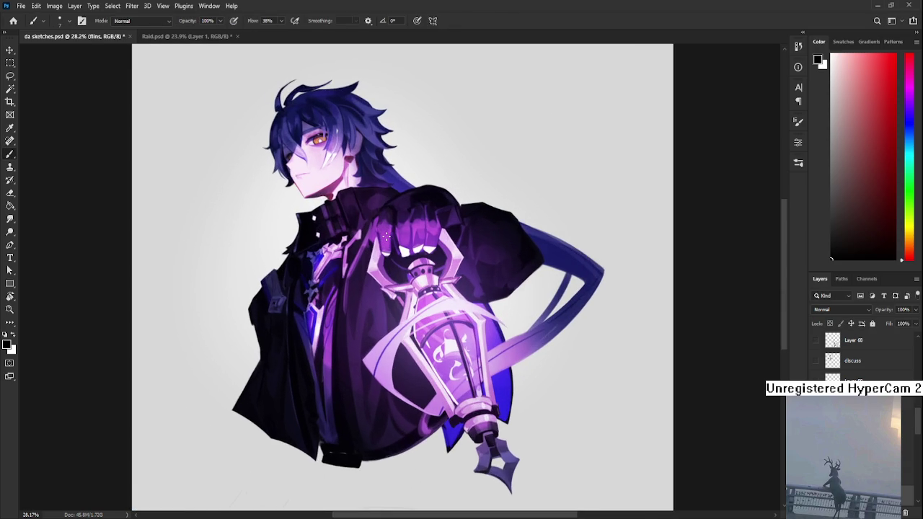
scroll(386, 236, down, 2)
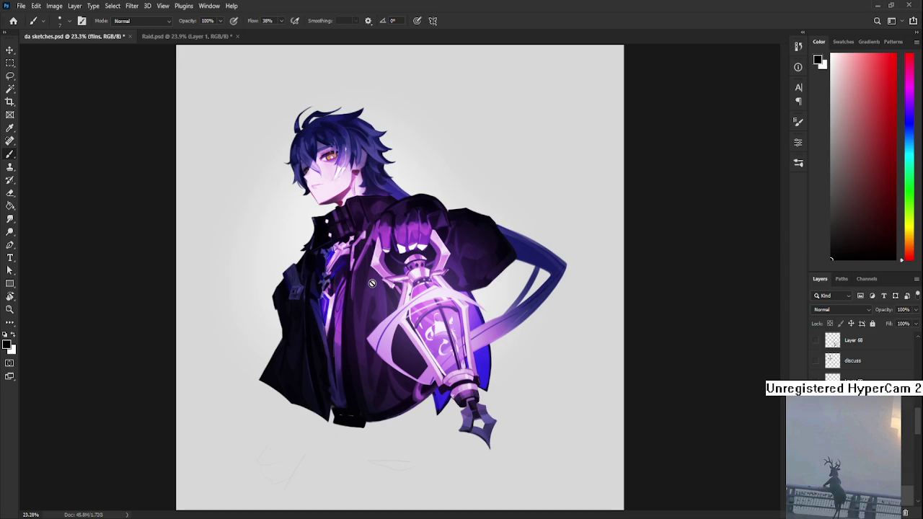
Reposition the view around the figure, then paste in the nurse character image
scroll(345, 226, up, 1)
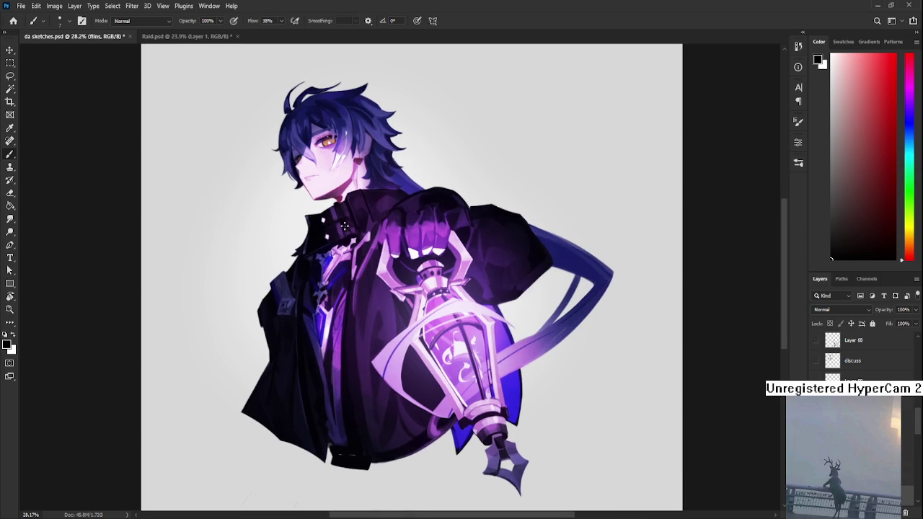
scroll(425, 451, down, 1)
scroll(422, 390, down, 1)
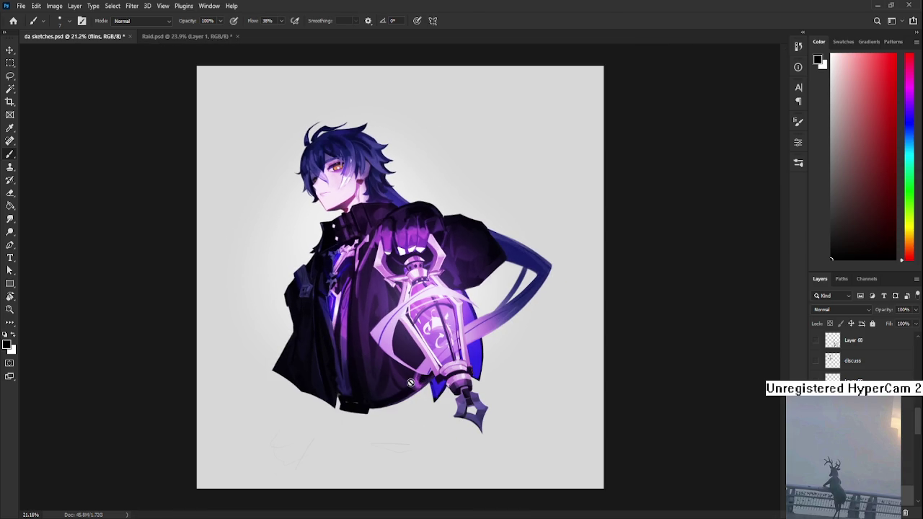
scroll(404, 372, up, 1)
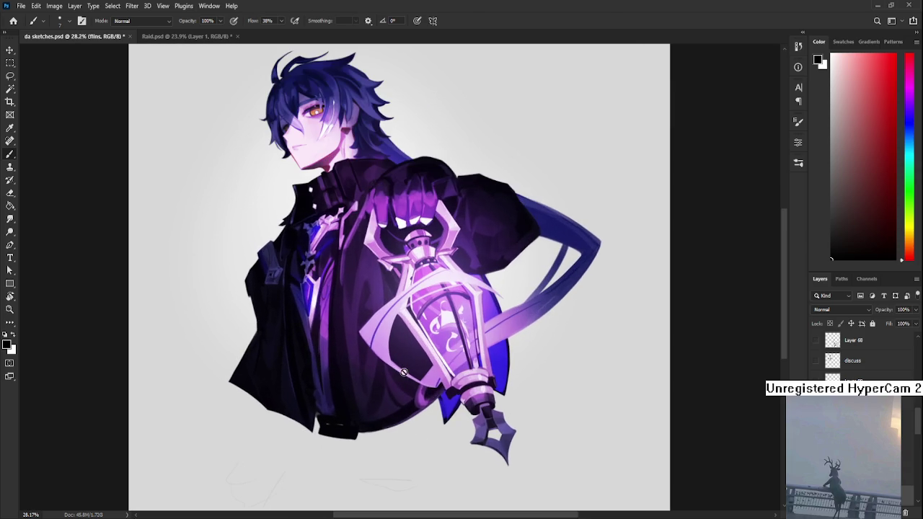
drag(367, 278, 383, 380)
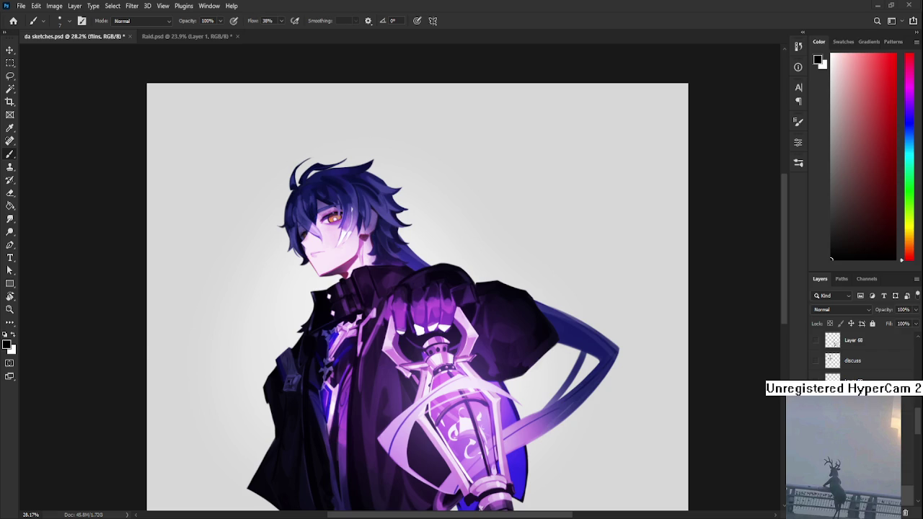
key(ctrl+v)
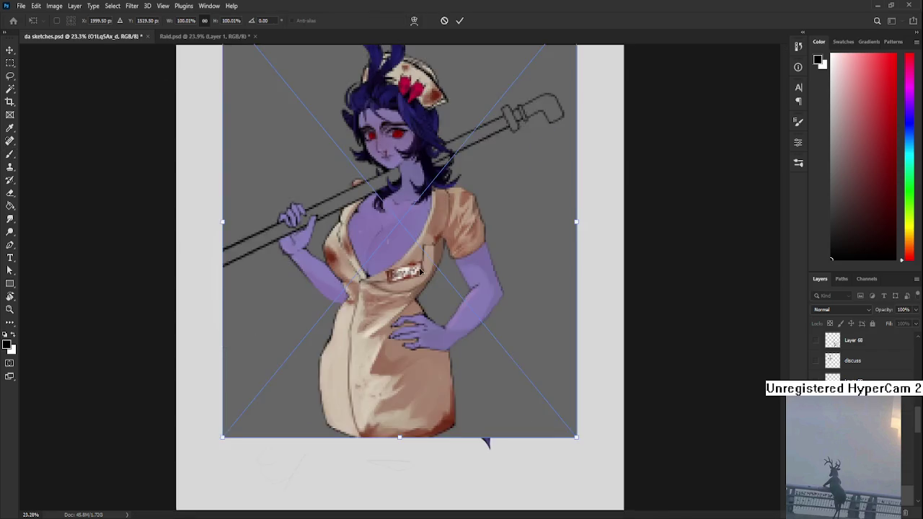
Move the pasted nurse image up, commit it, and return to the Brush
drag(440, 279, 440, 259)
key(Return)
key(b)
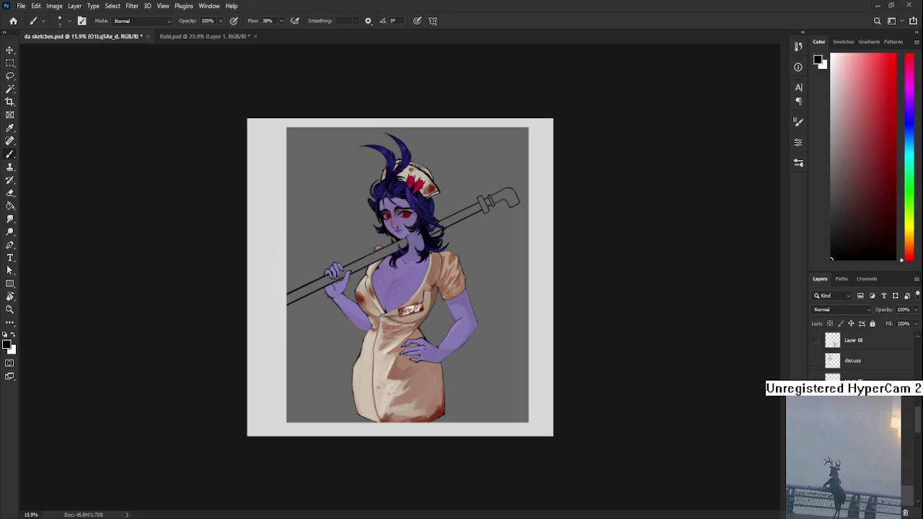
Hide the nurse image so the black-and-white sketches show again
scroll(402, 279, up, 2)
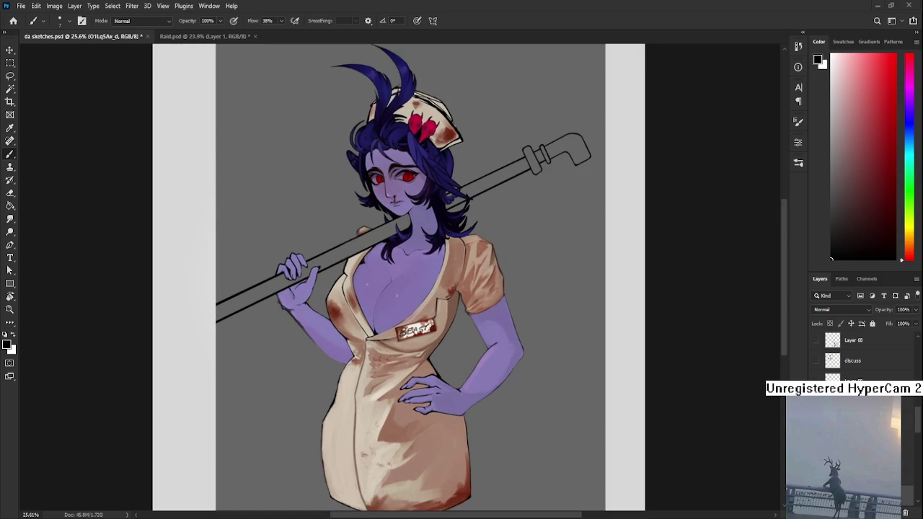
scroll(409, 280, down, 1)
scroll(401, 278, down, 2)
scroll(401, 278, up, 1)
scroll(401, 277, up, 1)
scroll(401, 278, up, 1)
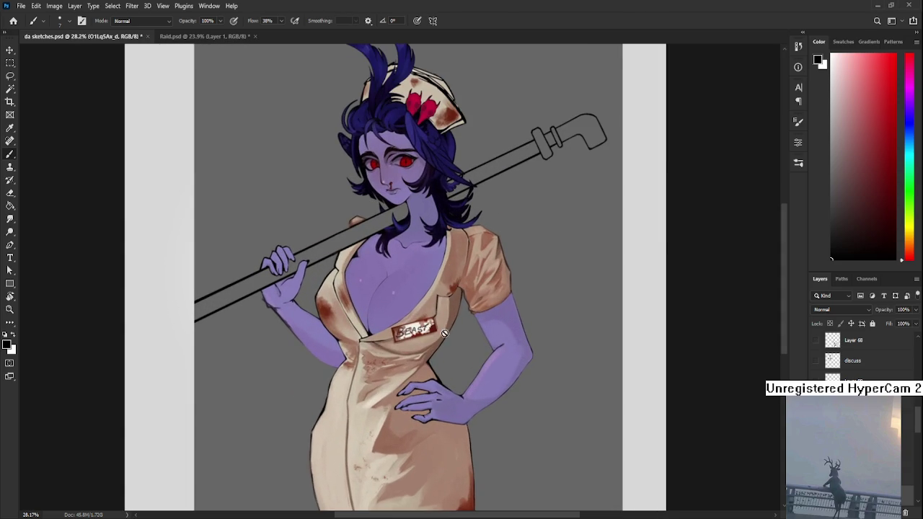
scroll(449, 276, down, 2)
scroll(450, 314, down, 1)
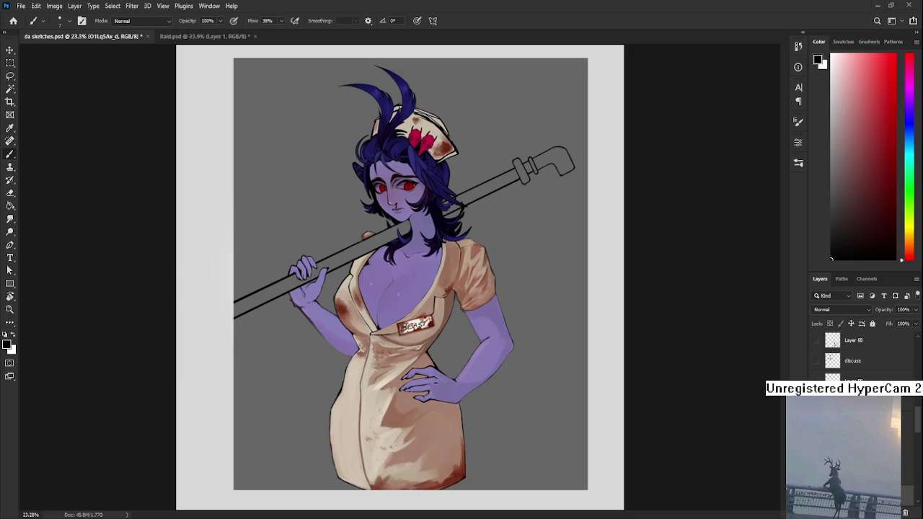
scroll(398, 276, down, 2)
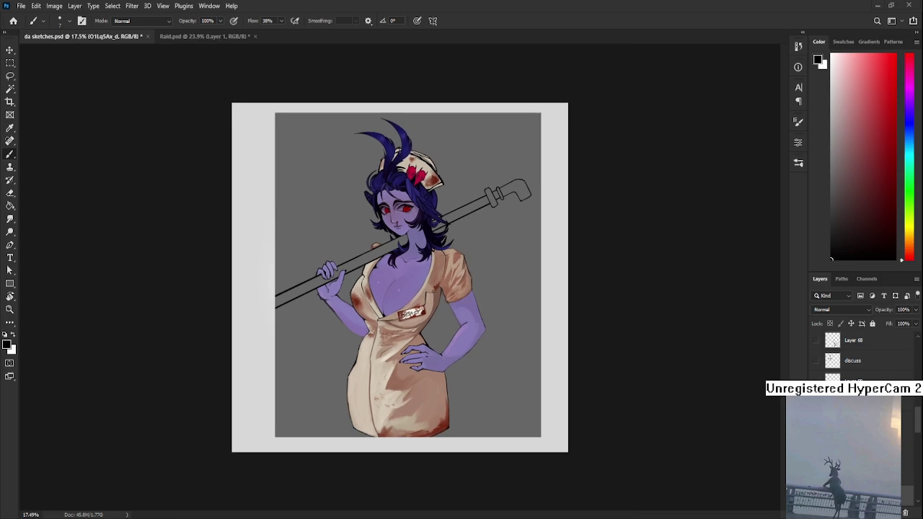
scroll(399, 277, down, 1)
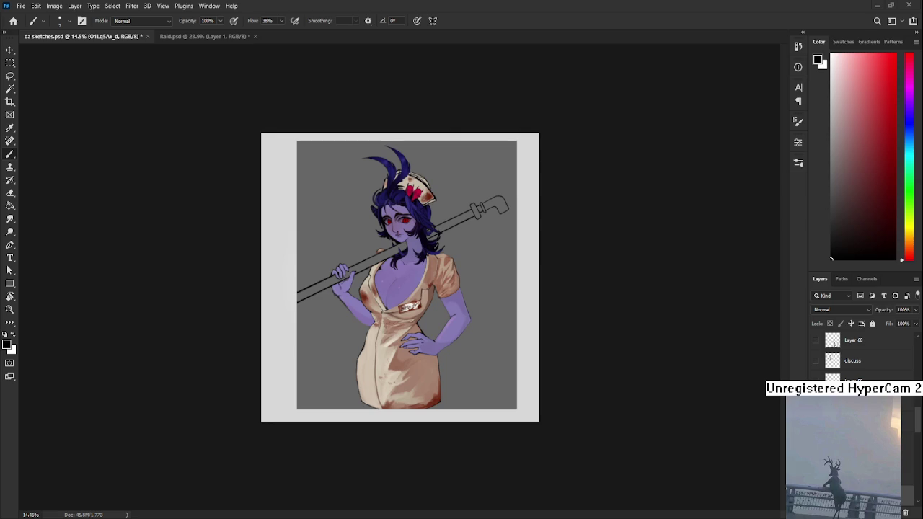
scroll(859, 357, up, 2)
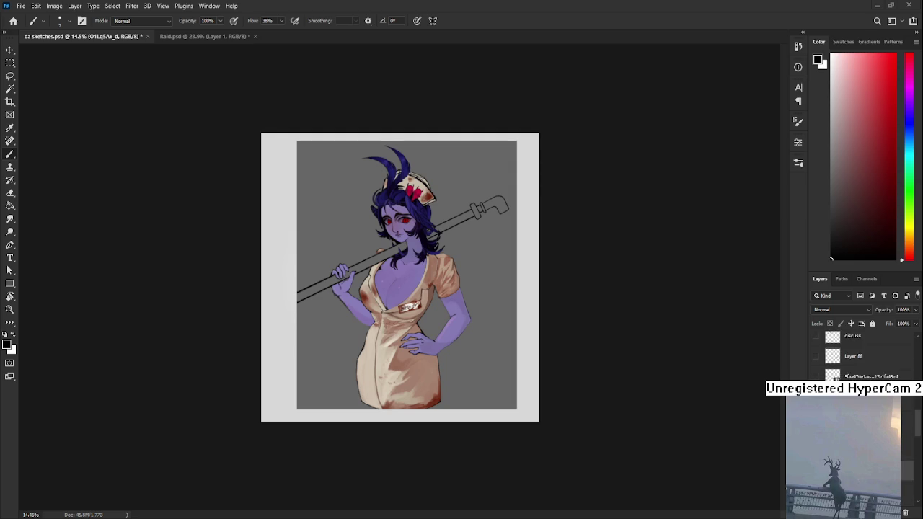
scroll(858, 357, up, 2)
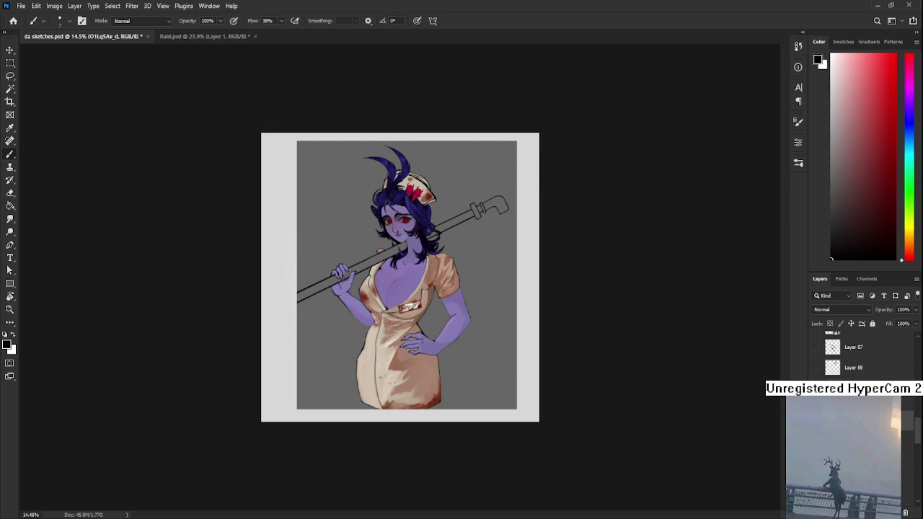
key(ctrl+z)
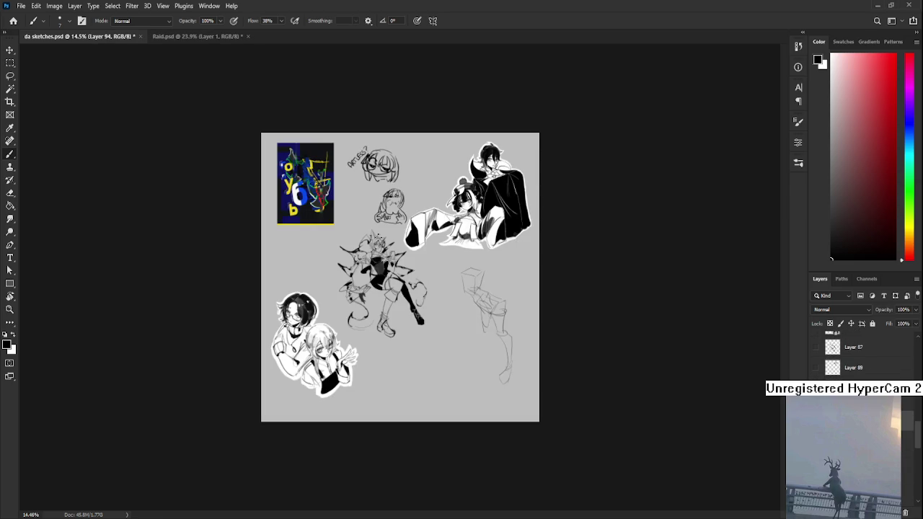
Bring the boxy leg sketch into view and try a lower-leg stroke
key(ctrl+0)
scroll(524, 425, up, 5)
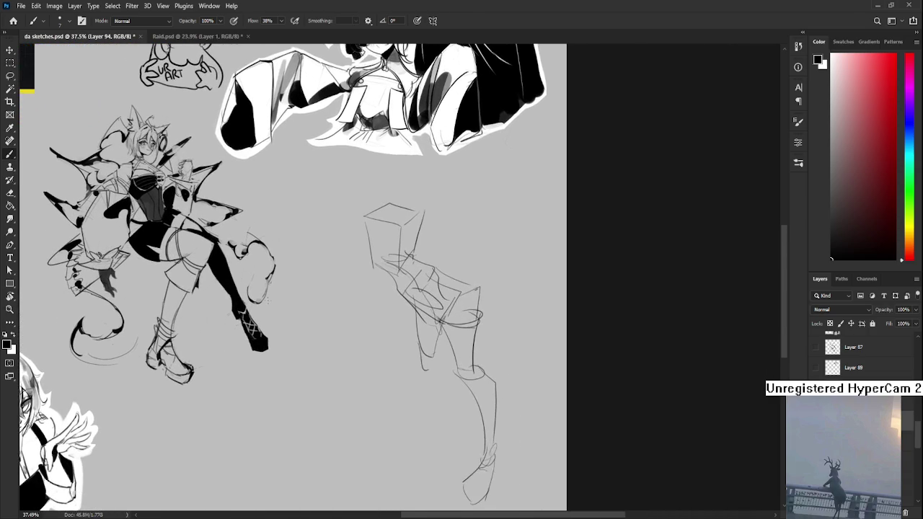
drag(524, 426, 433, 344)
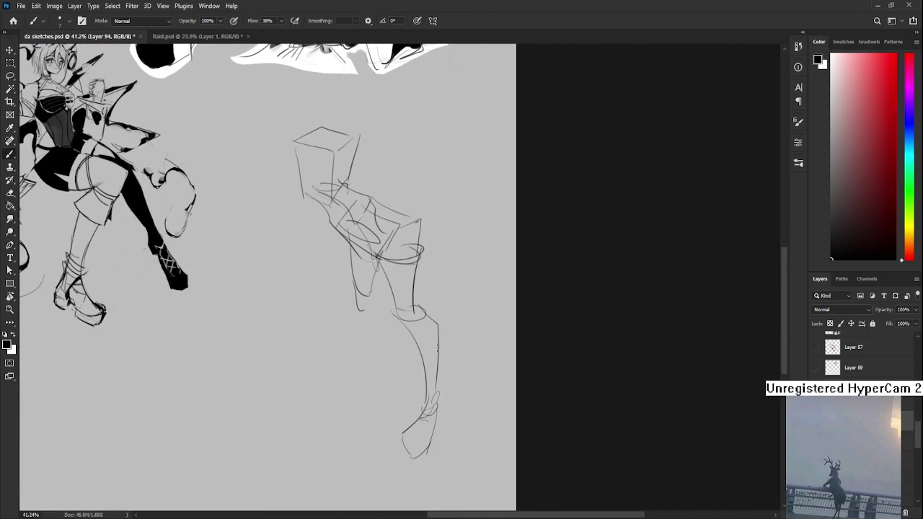
mouse_move(360, 287)
mouse_down()
mouse_move(363, 315)
mouse_move(353, 307)
mouse_move(375, 314)
mouse_move(405, 362)
mouse_up()
key(ctrl+z)
key(ctrl+z)
key(ctrl+z)
key(ctrl+z)
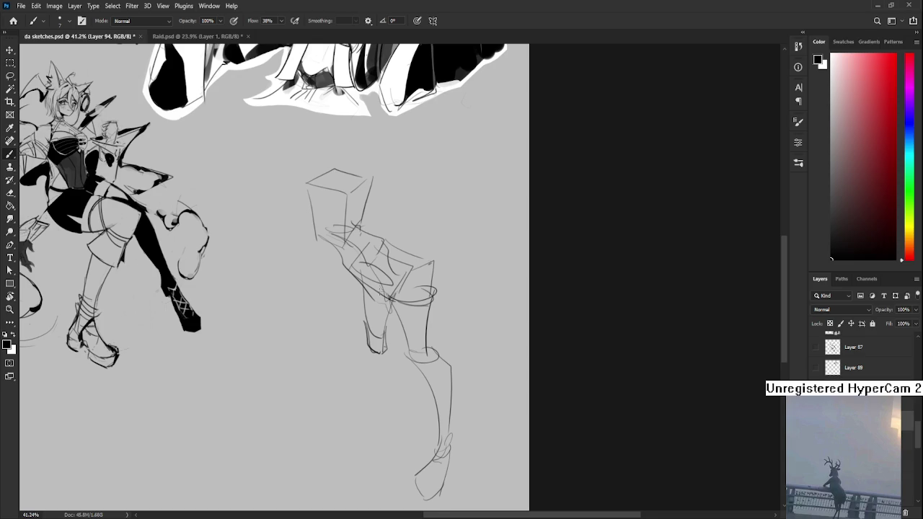
Erase the messy knee and lower-leg strokes with a larger eraser
drag(375, 308, 370, 266)
key(e)
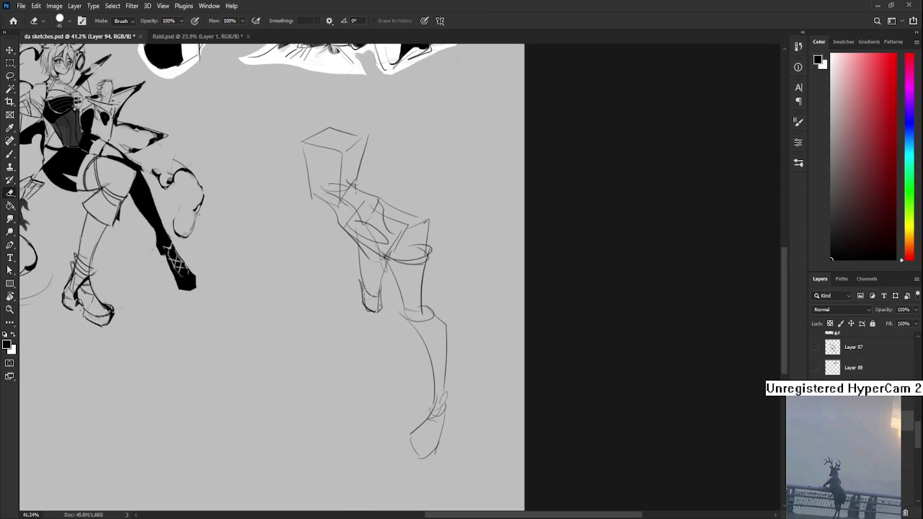
key(bracketright)
key(bracketright)
key(bracketright)
drag(372, 289, 364, 299)
Redraw the lower leg's front and back lines down to the foot
key(b)
mouse_move(359, 246)
mouse_down()
mouse_move(365, 303)
mouse_move(366, 278)
mouse_up()
key(ctrl+z)
key(ctrl+z)
drag(360, 246, 368, 296)
key(ctrl+z)
drag(360, 247, 369, 296)
key(ctrl+z)
key(ctrl+z)
drag(387, 259, 376, 288)
mouse_move(377, 289)
mouse_down()
mouse_move(384, 298)
mouse_move(374, 292)
mouse_move(358, 319)
mouse_move(390, 314)
mouse_move(383, 284)
mouse_move(365, 350)
mouse_move(381, 303)
mouse_up()
key(ctrl+z)
key(ctrl+z)
key(ctrl+z)
key(ctrl+z)
key(ctrl+z)
key(ctrl+z)
key(ctrl+z)
mouse_move(382, 266)
mouse_down()
mouse_move(367, 350)
mouse_move(376, 309)
mouse_move(369, 340)
mouse_move(398, 292)
mouse_move(382, 319)
mouse_up()
key(ctrl+z)
Sketch the small angled foot and ankle lines at the leg's end
key(ctrl+z)
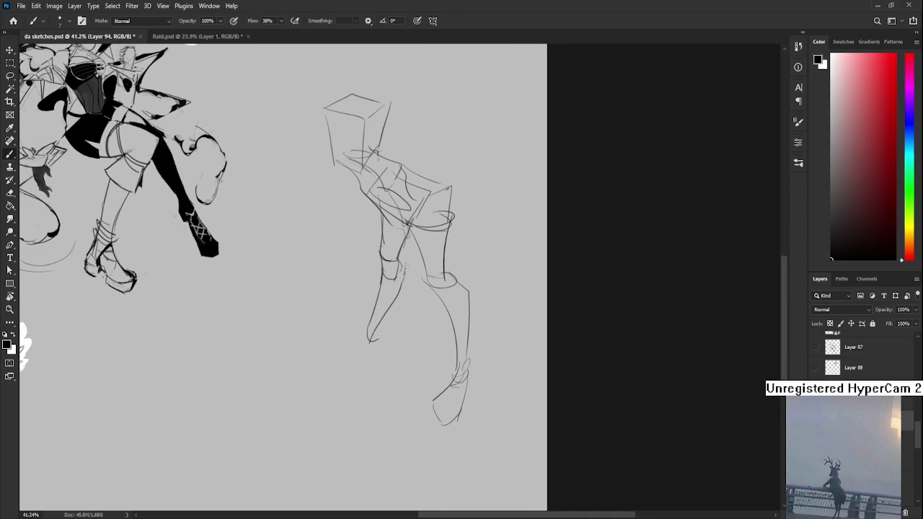
drag(409, 265, 403, 280)
drag(370, 336, 398, 319)
mouse_move(391, 312)
mouse_down()
mouse_move(401, 317)
mouse_move(366, 344)
mouse_up()
key(ctrl+z)
key(ctrl+z)
mouse_move(396, 308)
mouse_down()
mouse_move(370, 353)
mouse_move(405, 322)
mouse_move(369, 335)
mouse_move(376, 356)
mouse_move(400, 317)
mouse_up()
key(ctrl+z)
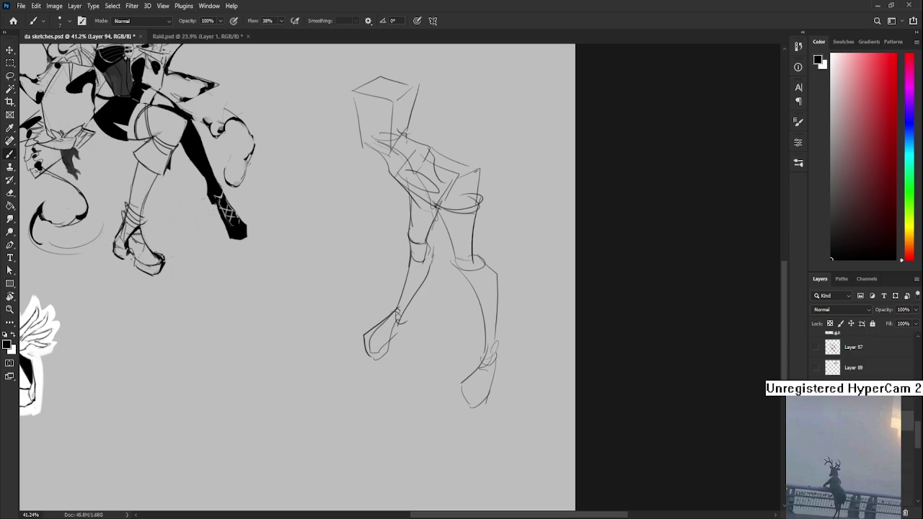